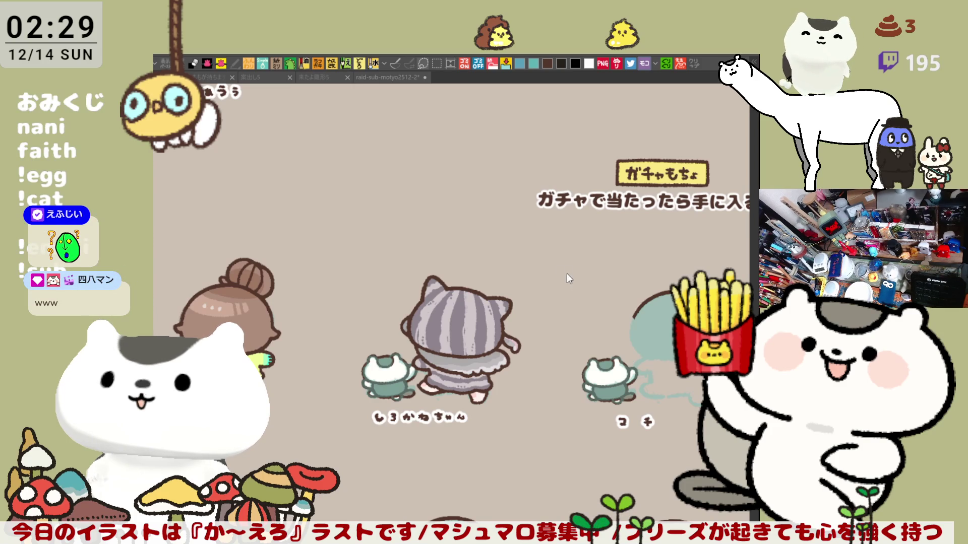
Step: Select the striped cat and nearby placeholders on the raid sheet, then clear the selection
left_click(567, 294)
left_click_drag(691, 402, 616, 351)
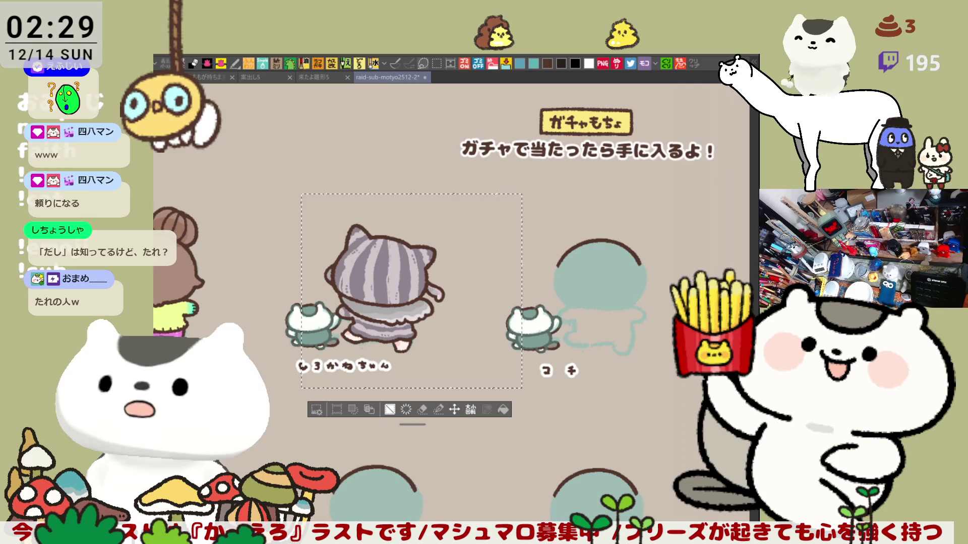
key("ctrl+d")
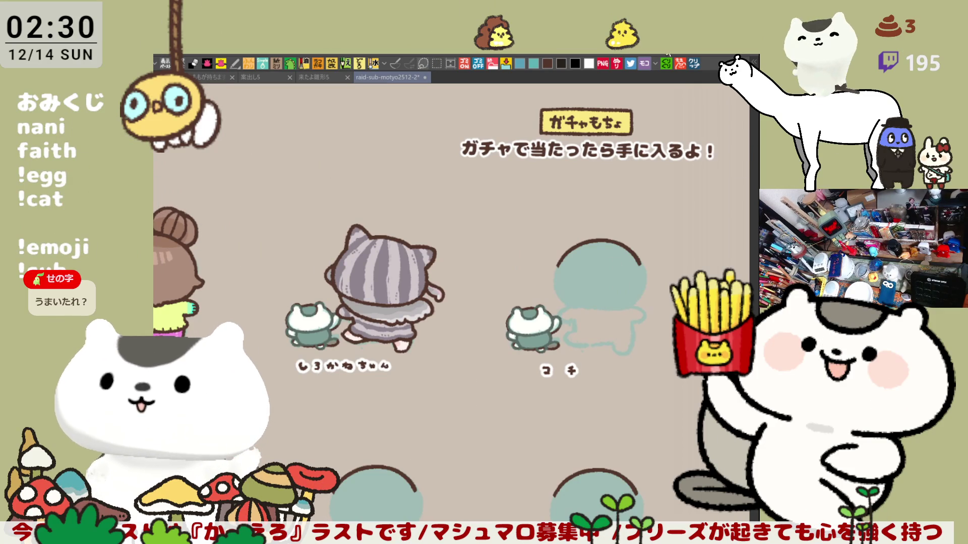
Step: Create a new canvas from the clipboard's tare sauce bottle photo and fit it in the window
left_click(695, 65)
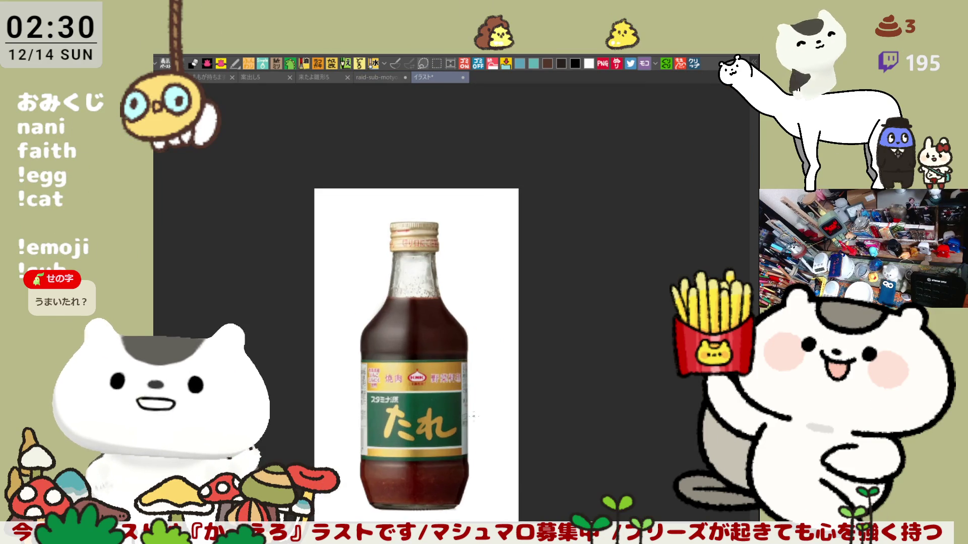
scroll(433, 371, "up", 1)
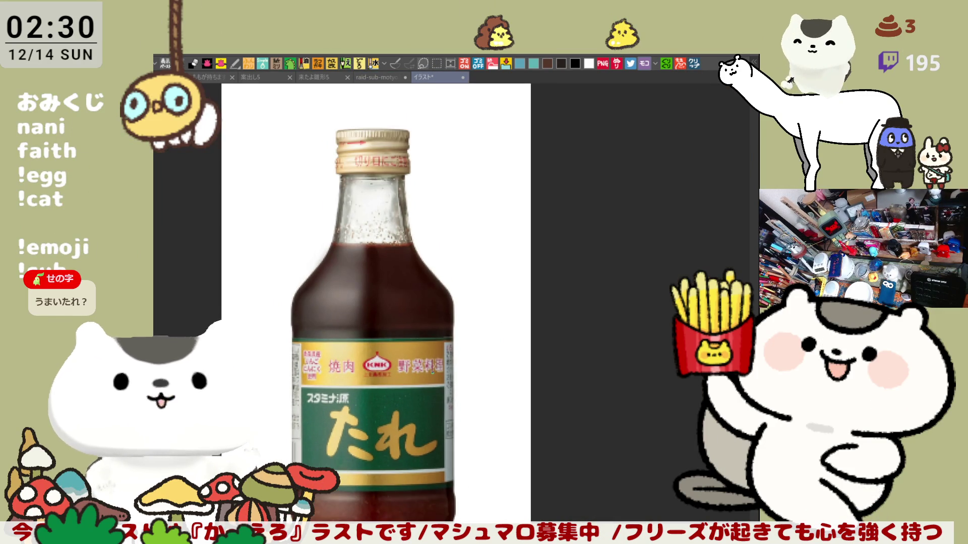
key("ctrl+0")
scroll(529, 328, "down", 1)
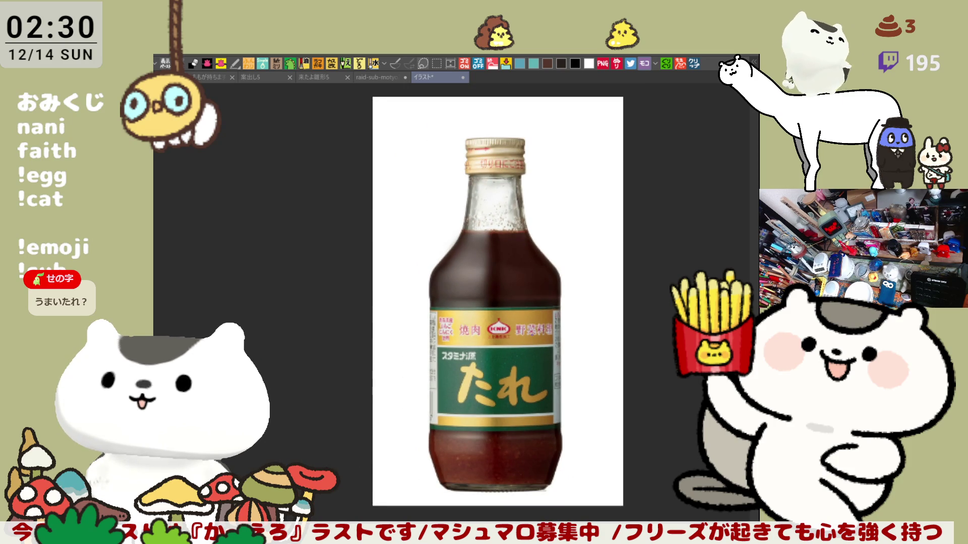
left_click_drag(483, 303, 456, 290)
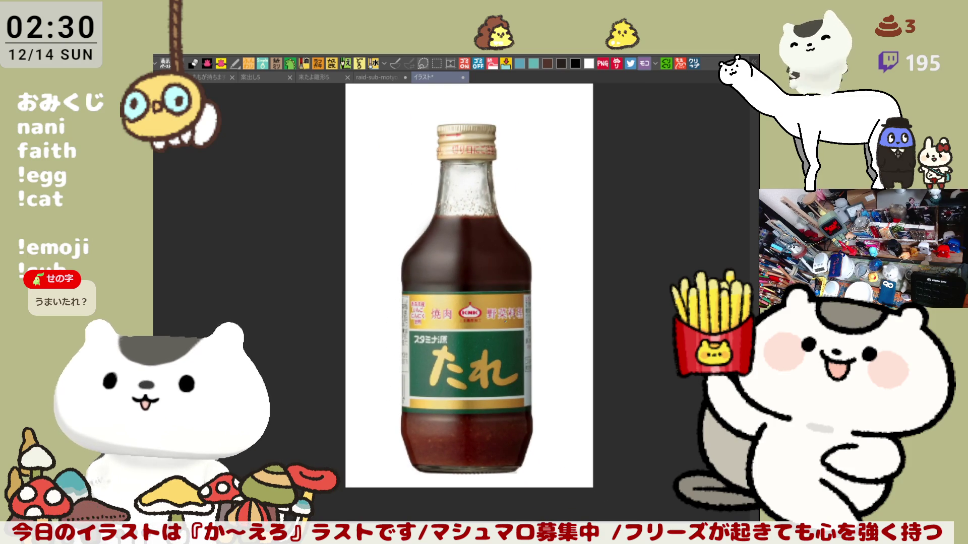
scroll(531, 366, "up", 1)
scroll(530, 366, "down", 1)
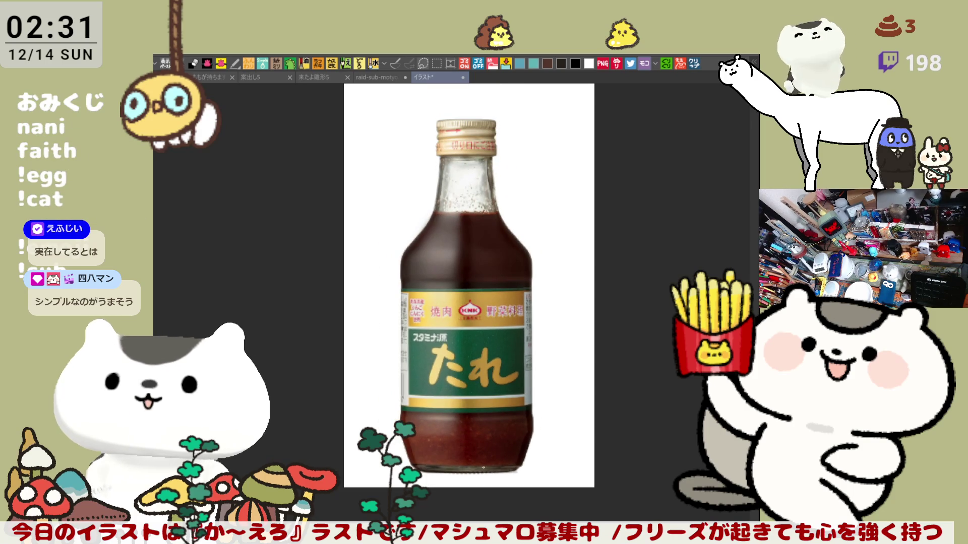
Step: Zoom in and out on the sauce photo, then close it to return to the raid sheet
scroll(483, 468, "up", 1)
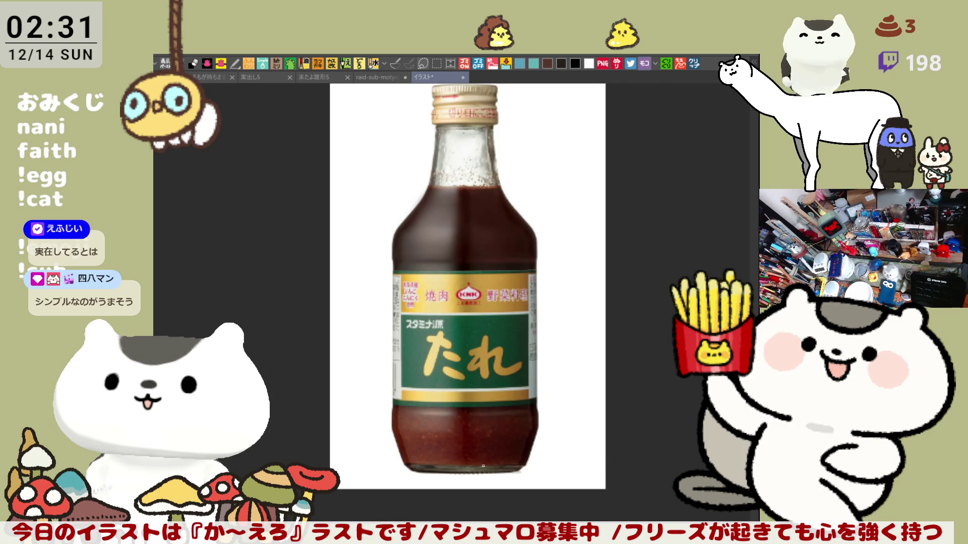
scroll(483, 466, "up", 4)
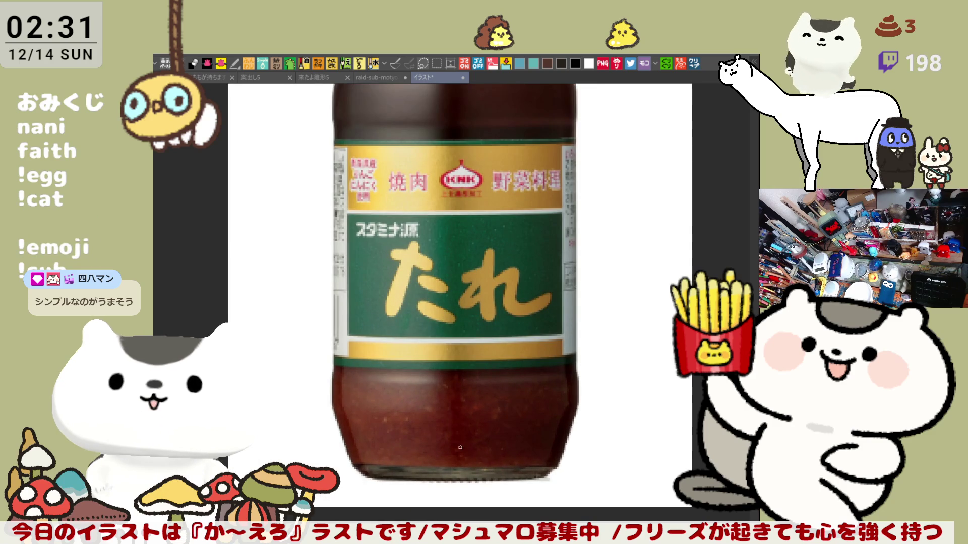
scroll(459, 447, "down", 5)
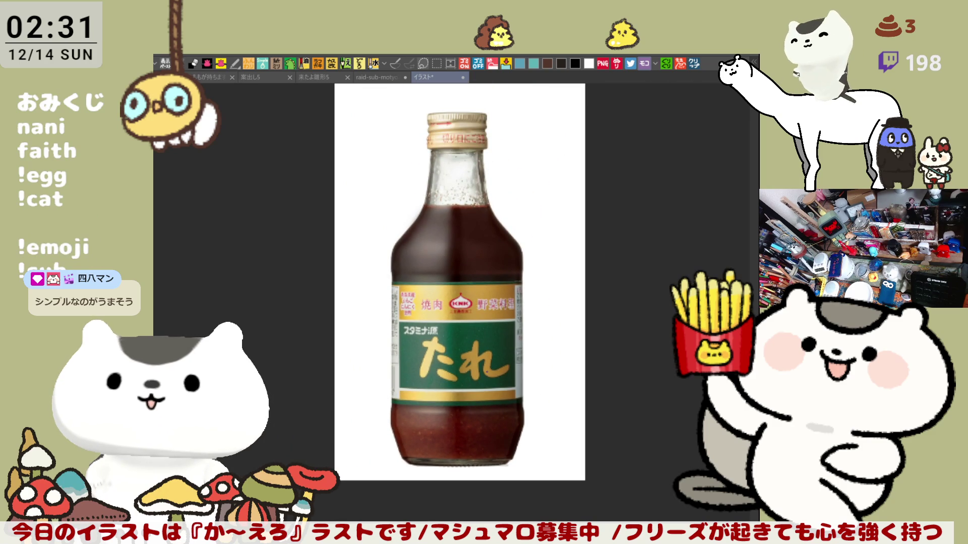
left_click(463, 79)
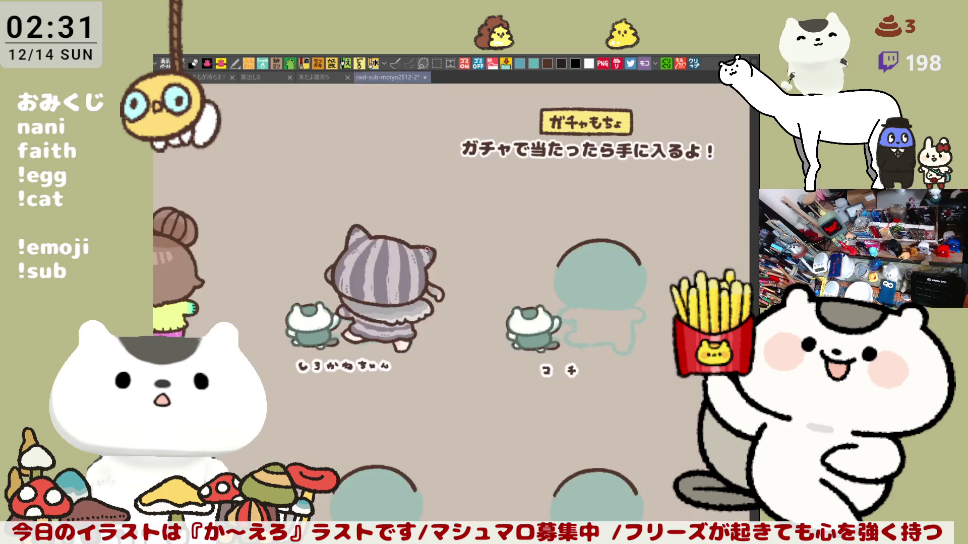
Step: Zoom into the teal placeholder, undo the stray brown tail on its arc, then paste the ponzu photo as a new canvas
scroll(475, 264, "up", 3)
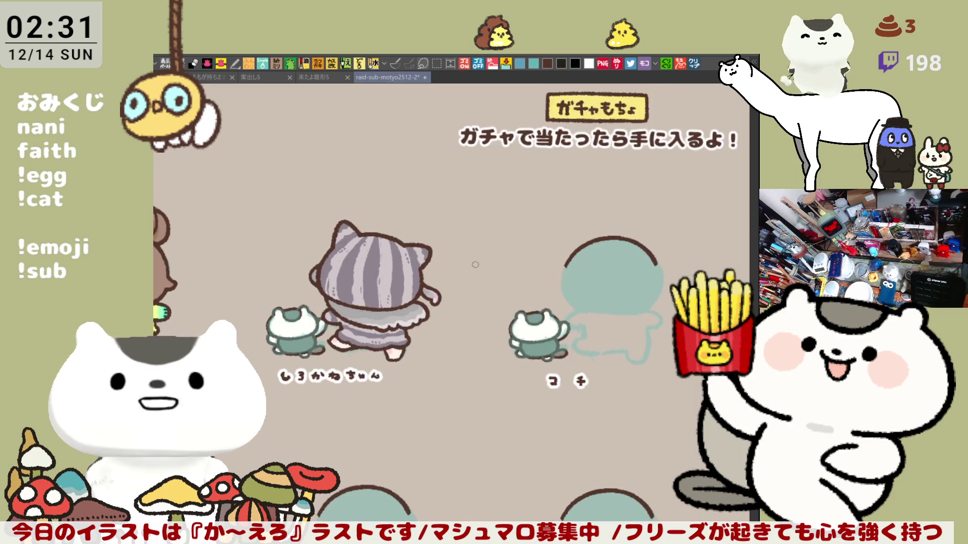
scroll(475, 264, "up", 1)
left_click_drag(585, 271, 344, 233)
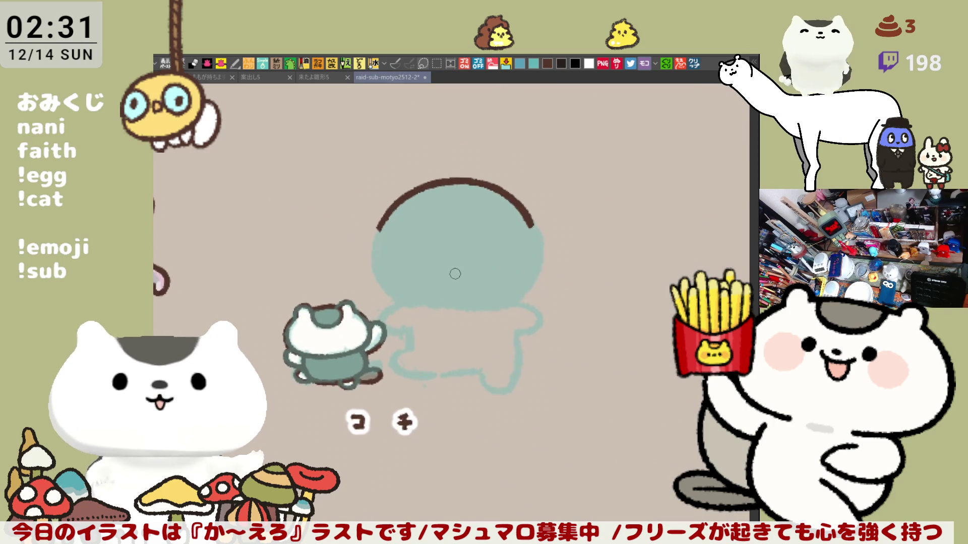
scroll(455, 273, "up", 3)
scroll(455, 273, "up", 1)
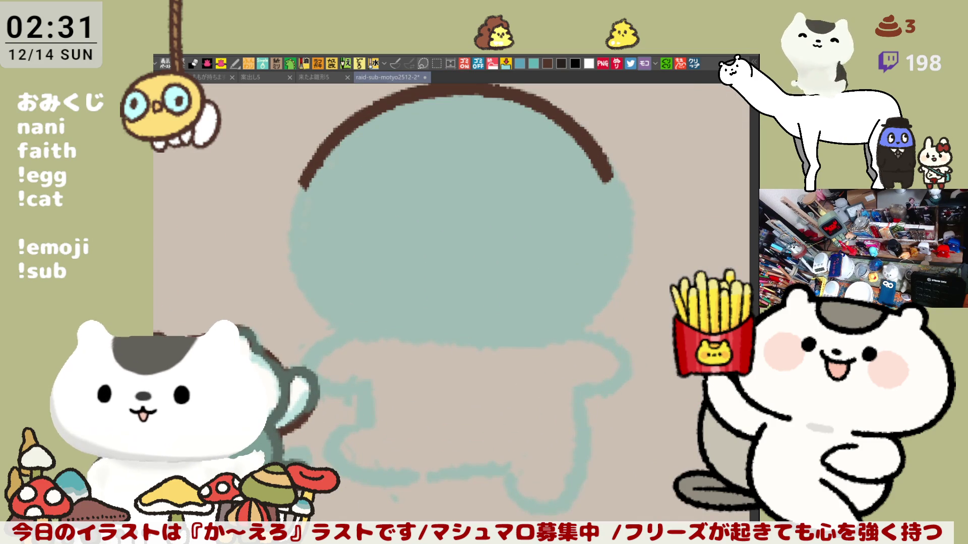
left_click_drag(567, 303, 614, 363)
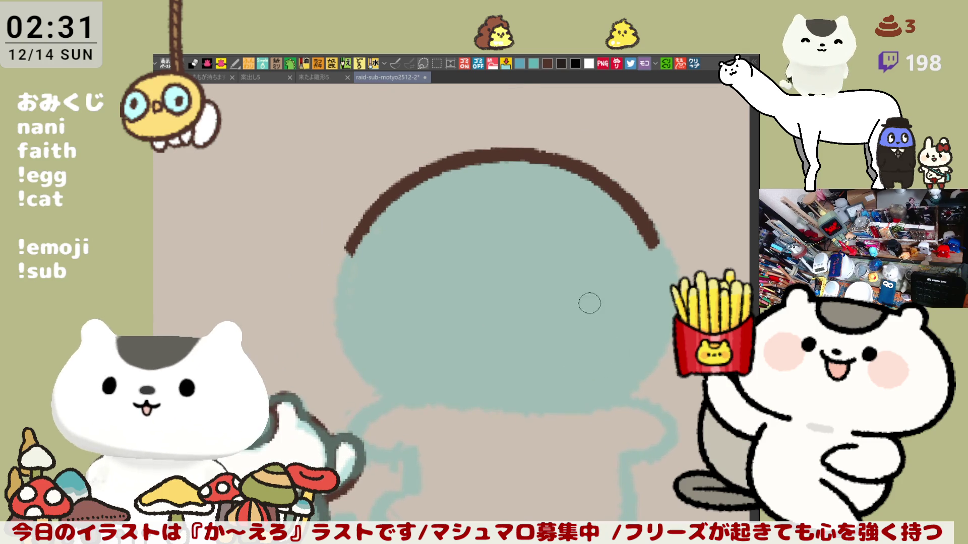
key("ctrl+z")
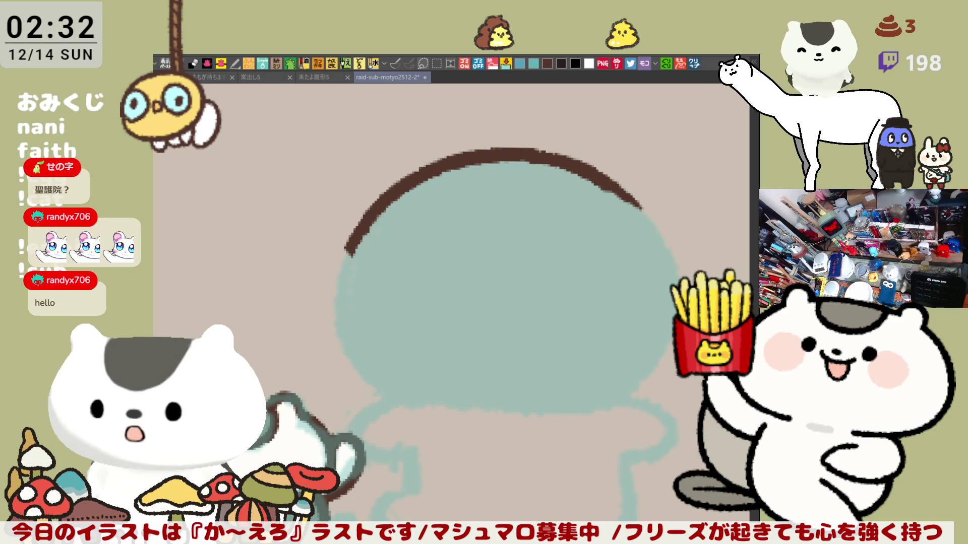
left_click(699, 64)
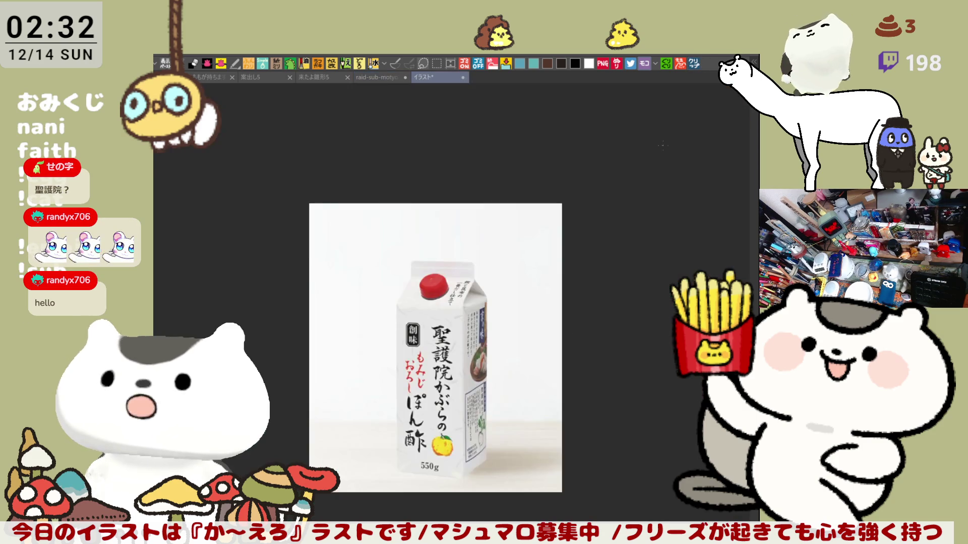
Step: Sketch and remove pink lines across the ponzu carton and a circle around もみじおろし
scroll(431, 458, "up", 1)
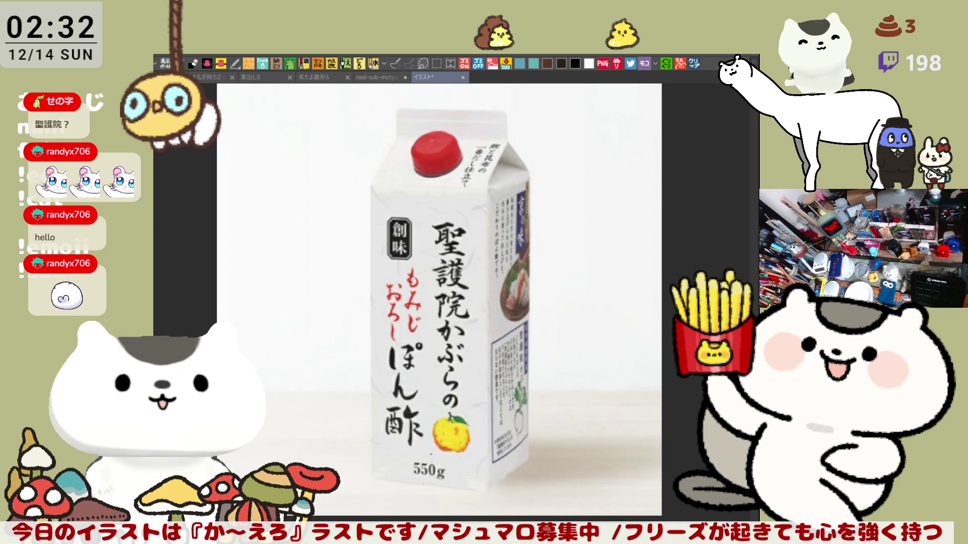
scroll(431, 455, "up", 1)
scroll(430, 454, "down", 1)
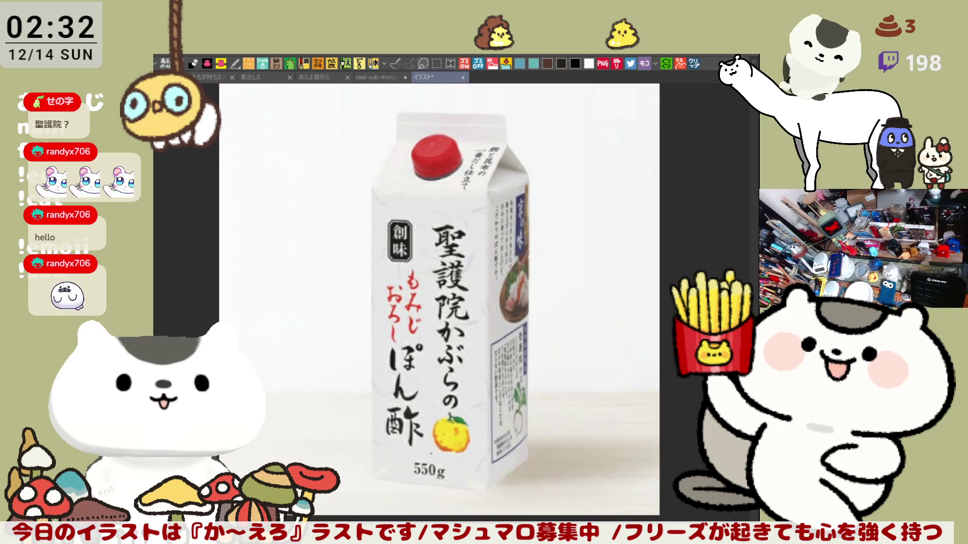
scroll(431, 454, "down", 1)
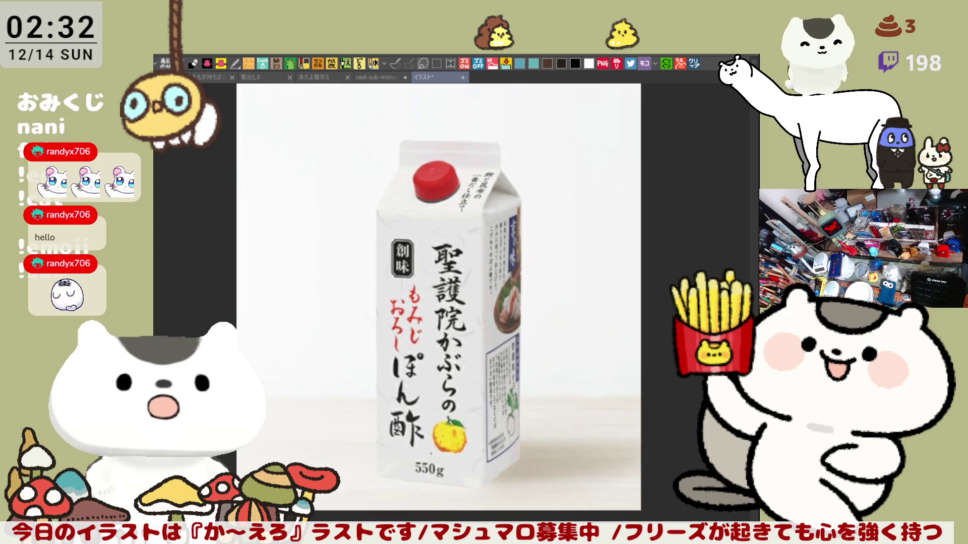
scroll(468, 408, "down", 1)
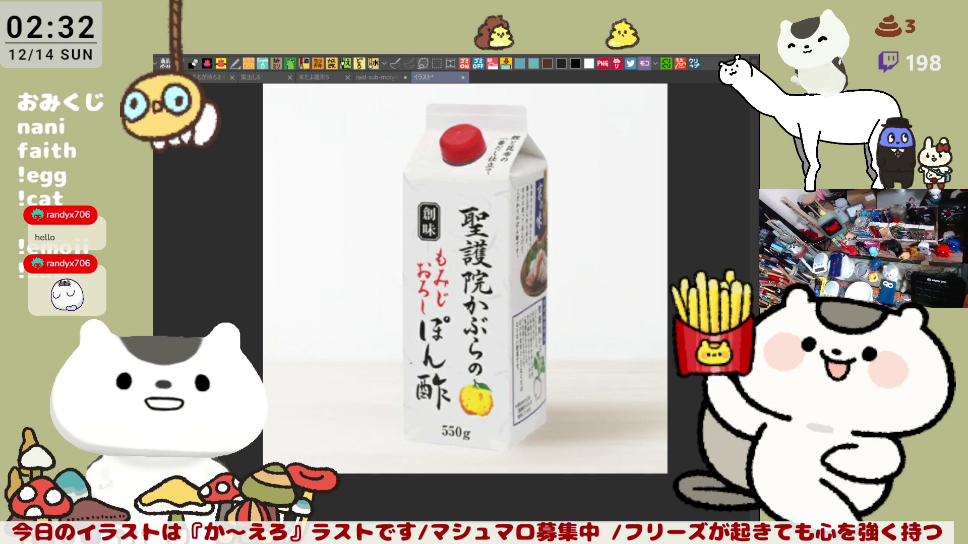
left_click_drag(402, 360, 520, 370)
key("ctrl+z")
mouse_move(392, 359)
left_mouse_down()
mouse_move(516, 359)
mouse_move(538, 331)
mouse_move(509, 363)
mouse_move(378, 361)
mouse_move(404, 363)
left_mouse_up()
key("Delete")
mouse_move(398, 295)
left_mouse_down()
mouse_move(424, 318)
mouse_move(454, 242)
left_mouse_up()
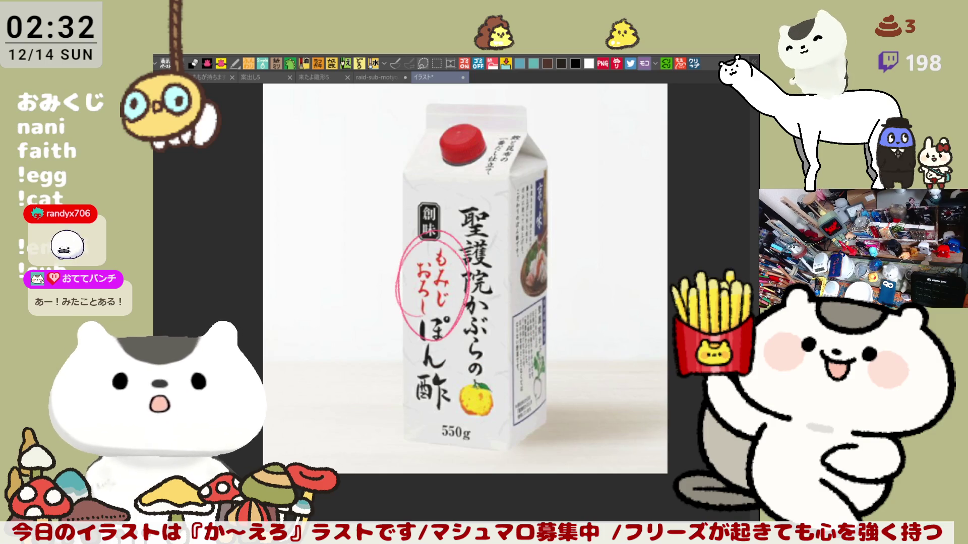
key("Delete")
Step: Trace a pink outline along the carton's base, undo all pink marks, and close the ponzu canvas
mouse_move(398, 355)
left_mouse_down()
mouse_move(469, 358)
mouse_move(568, 318)
mouse_move(506, 361)
left_mouse_up()
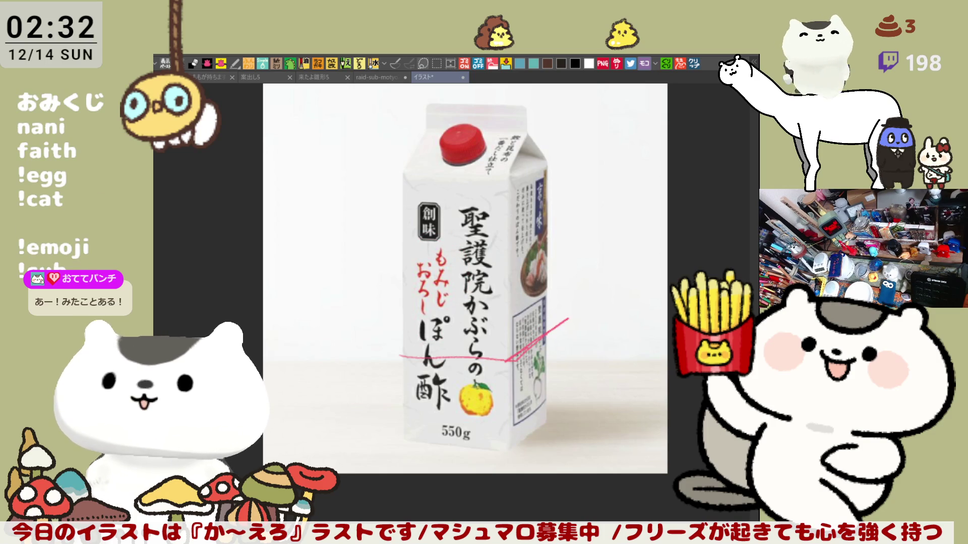
left_click_drag(389, 355, 409, 338)
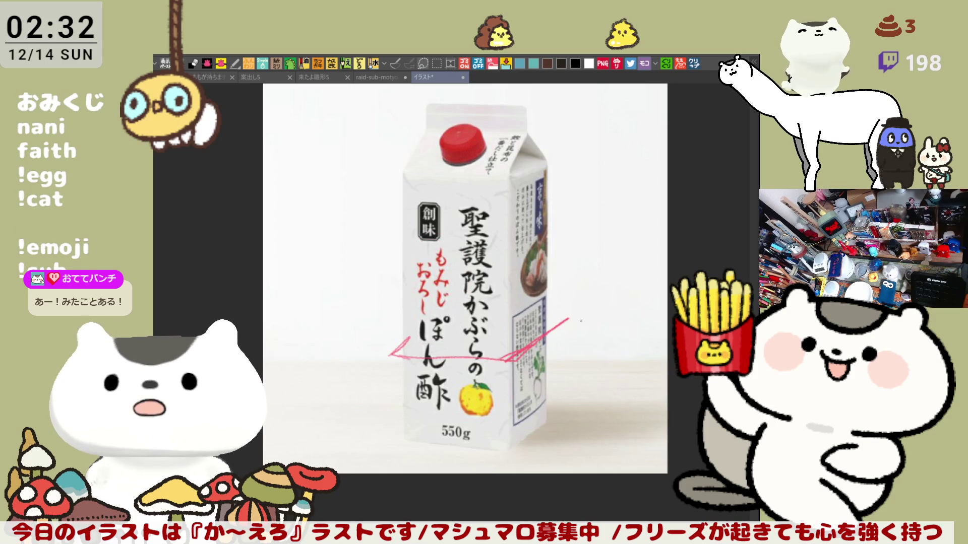
mouse_move(547, 314)
left_mouse_down()
mouse_move(569, 318)
mouse_move(549, 335)
left_mouse_up()
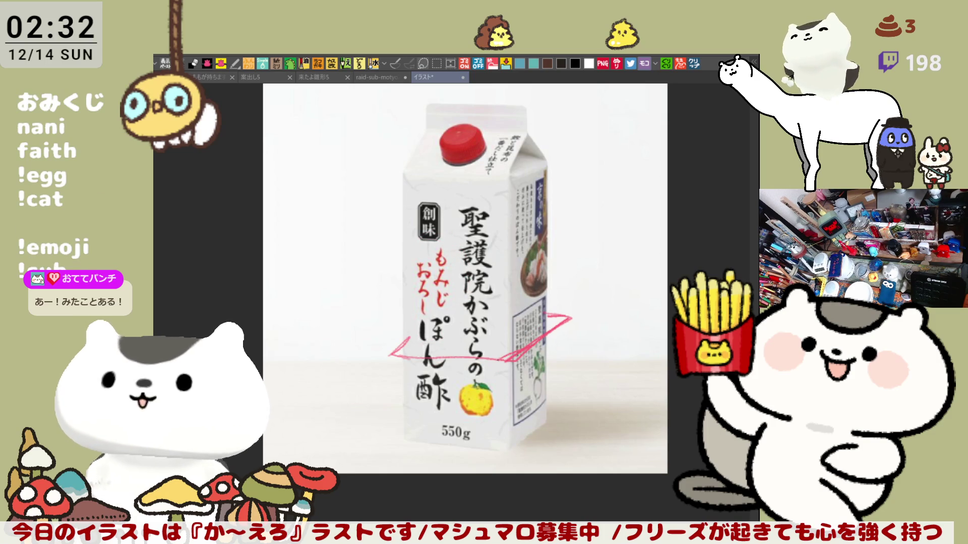
left_click_drag(437, 359, 505, 360)
key("ctrl+z")
key("ctrl+z")
key("ctrl+z")
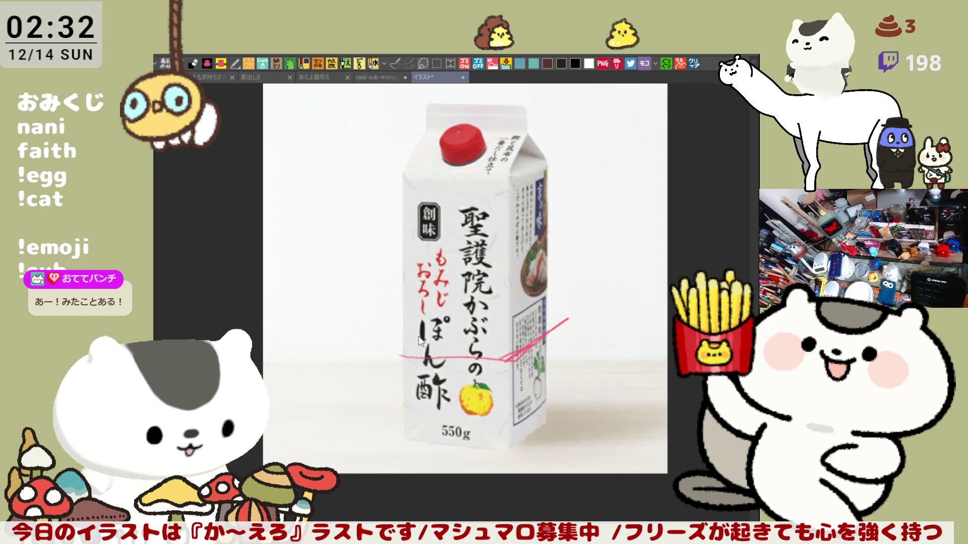
mouse_move(374, 354)
left_mouse_down()
mouse_move(545, 366)
mouse_move(590, 333)
mouse_move(546, 315)
left_mouse_up()
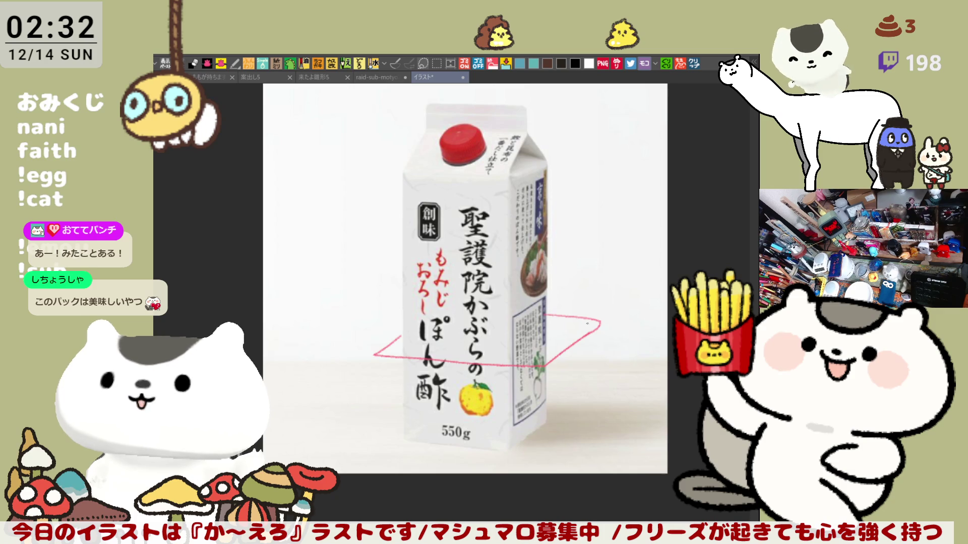
key("ctrl+z")
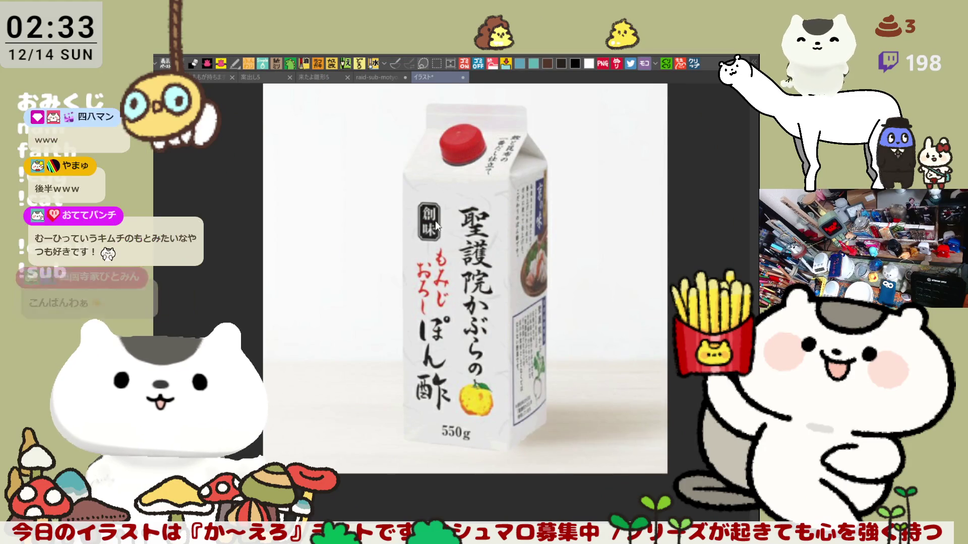
key("ctrl+w")
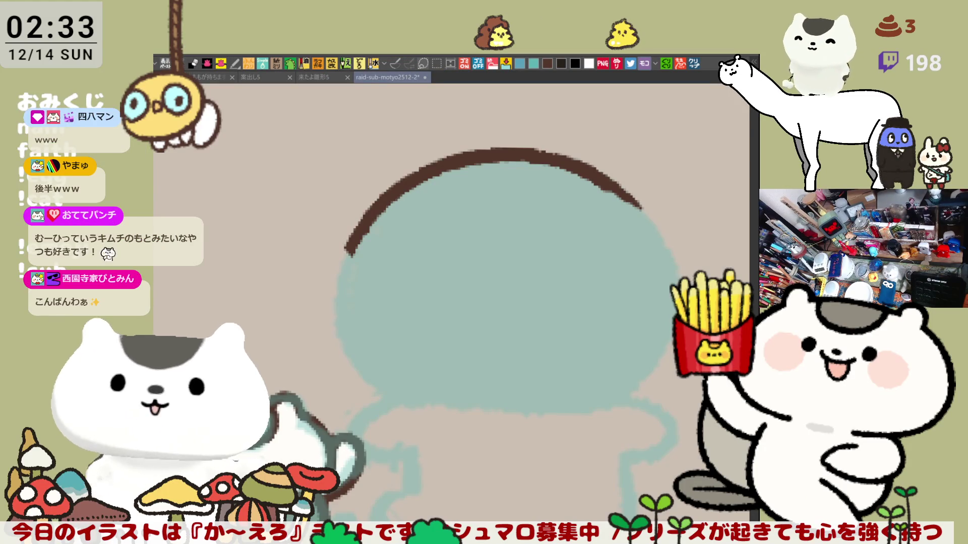
key("ctrl+v")
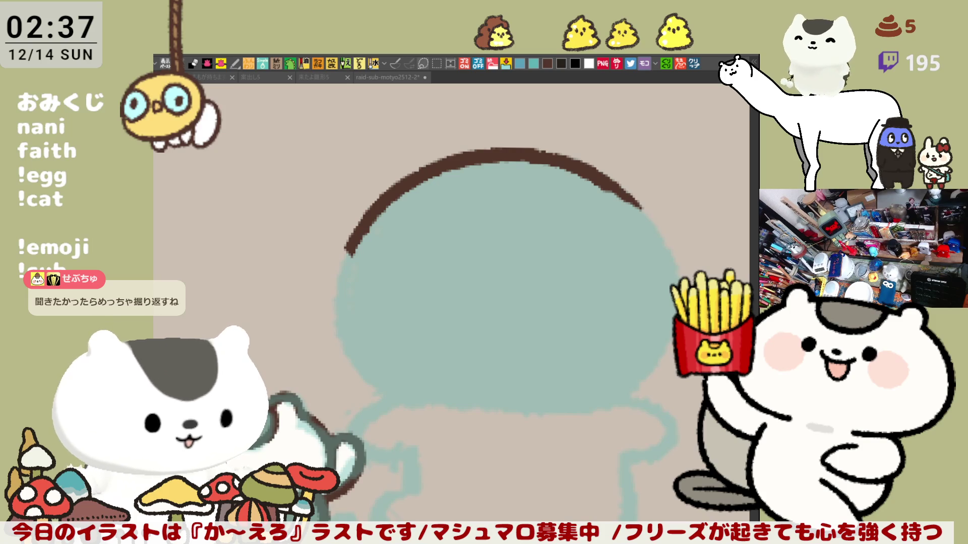
scroll(444, 354, "down", 6)
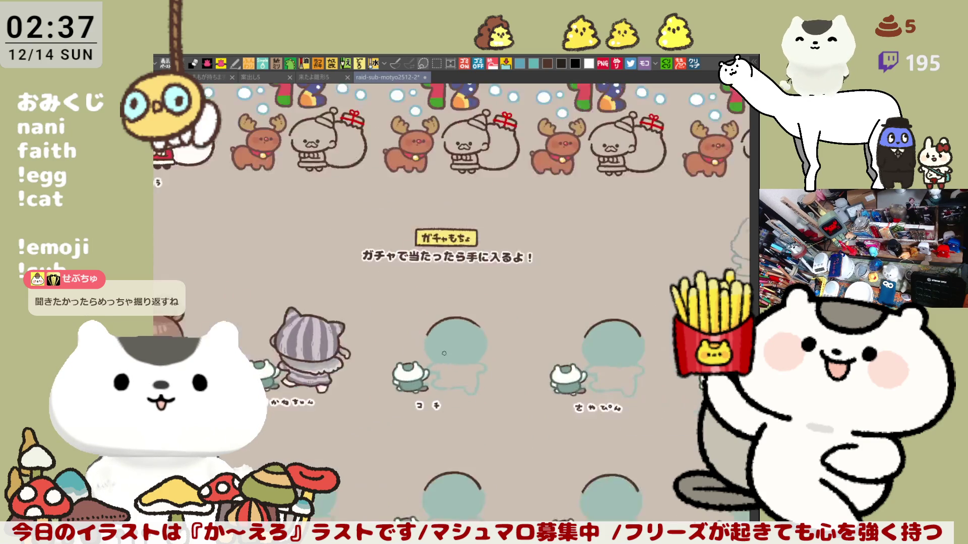
scroll(444, 353, "down", 2)
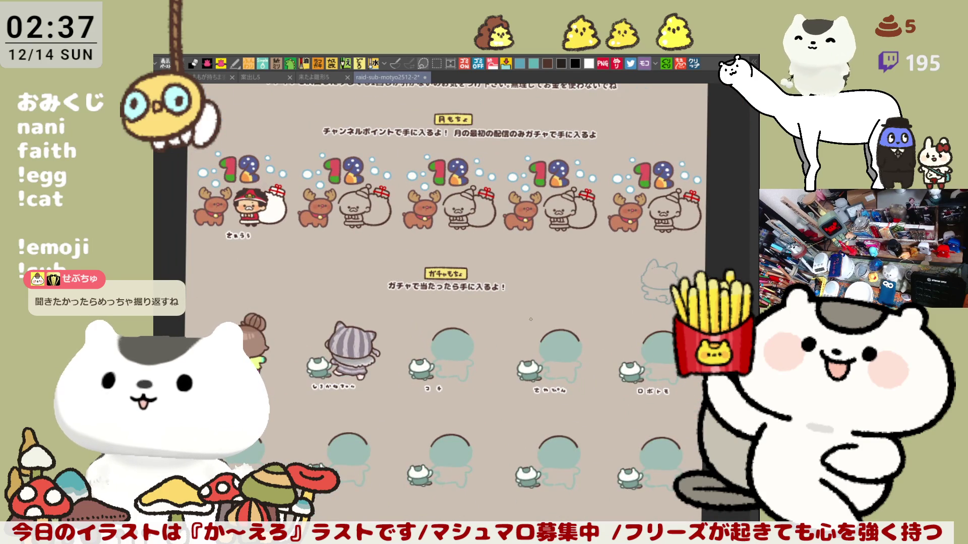
scroll(530, 319, "up", 1)
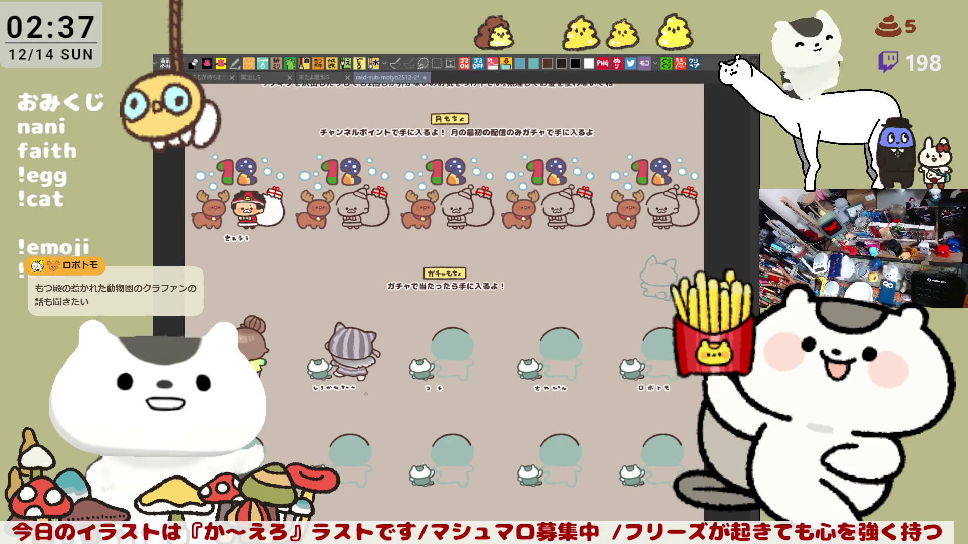
scroll(467, 376, "down", 10)
scroll(467, 376, "up", 3)
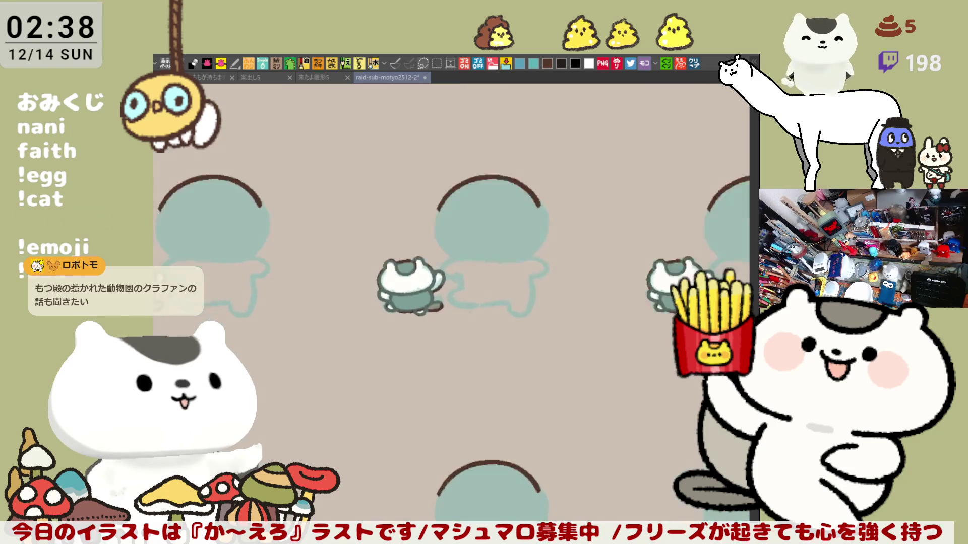
scroll(362, 426, "up", 2)
scroll(362, 426, "up", 2)
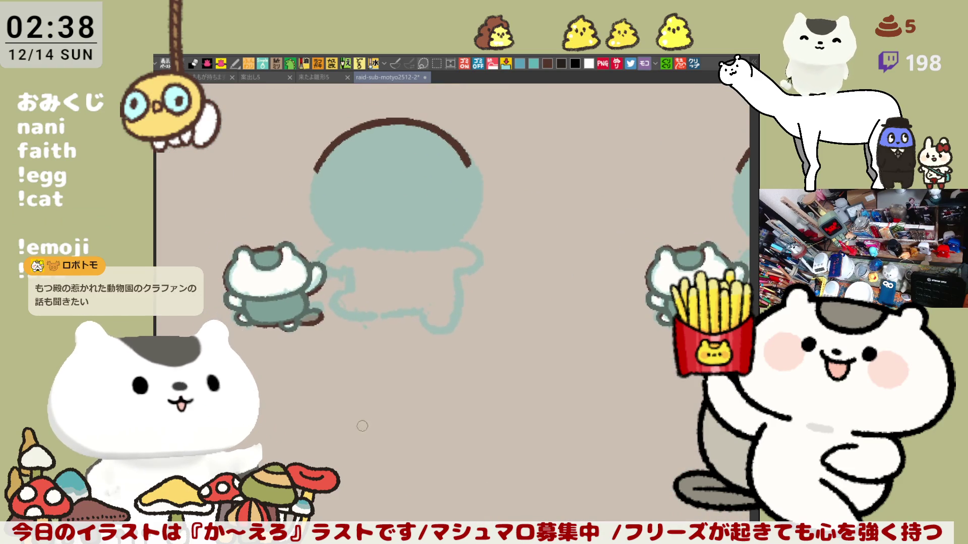
scroll(362, 426, "up", 2)
scroll(328, 402, "up", 2)
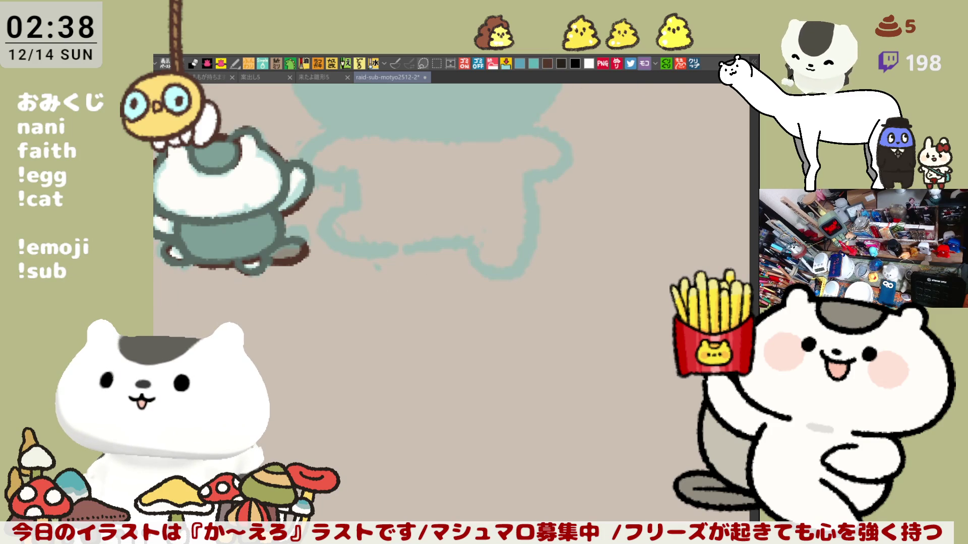
scroll(377, 258, "up", 1)
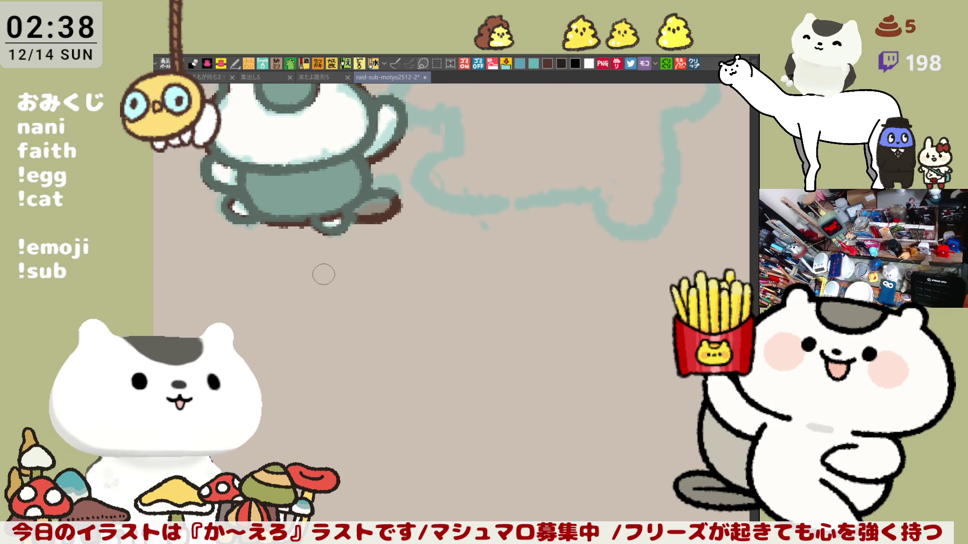
mouse_move(337, 276)
left_mouse_down()
mouse_move(339, 302)
mouse_move(355, 312)
mouse_move(392, 295)
mouse_move(373, 315)
mouse_move(386, 320)
left_mouse_up()
key("ctrl+z")
key("ctrl+z")
key("ctrl+z")
key("ctrl+z")
left_click_drag(354, 291, 355, 312)
mouse_move(379, 284)
left_mouse_down()
mouse_move(368, 312)
mouse_move(387, 320)
left_mouse_up()
key("ctrl+z")
key("ctrl+z")
left_click_drag(355, 290, 356, 315)
left_click_drag(384, 283, 388, 320)
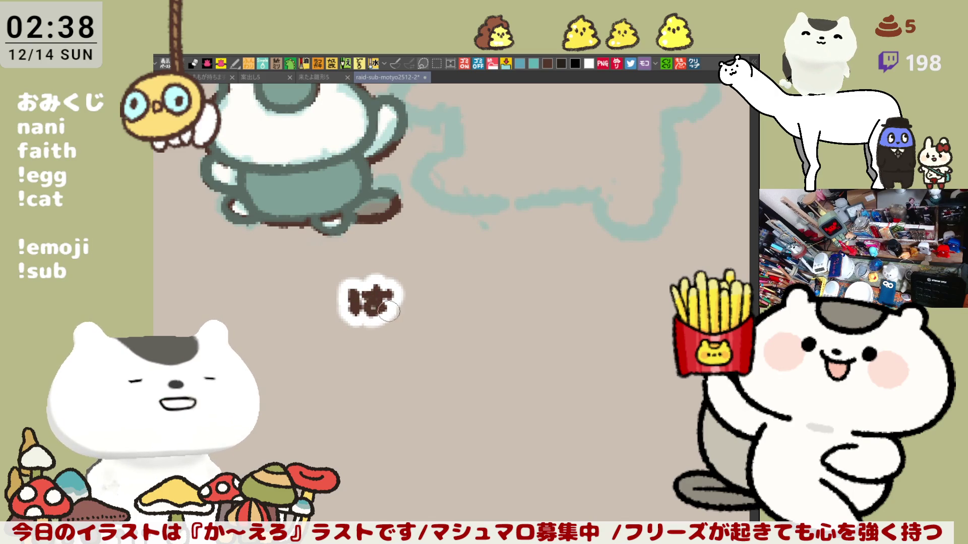
mouse_move(402, 286)
left_mouse_down()
mouse_move(436, 315)
mouse_move(474, 312)
mouse_move(536, 280)
mouse_move(527, 315)
left_mouse_up()
key("ctrl+z")
key("ctrl+z")
left_click_drag(496, 286, 538, 282)
mouse_move(522, 283)
left_mouse_down()
mouse_move(528, 306)
mouse_move(607, 309)
mouse_move(575, 314)
mouse_move(599, 302)
mouse_move(455, 259)
mouse_move(402, 255)
mouse_move(394, 272)
left_mouse_up()
key("ctrl+z")
key("ctrl+z")
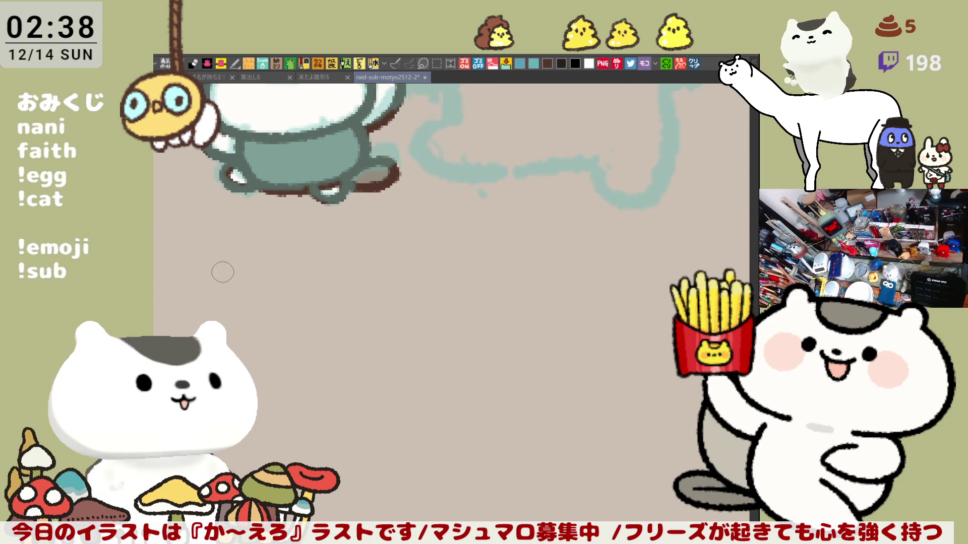
left_click_drag(218, 265, 235, 287)
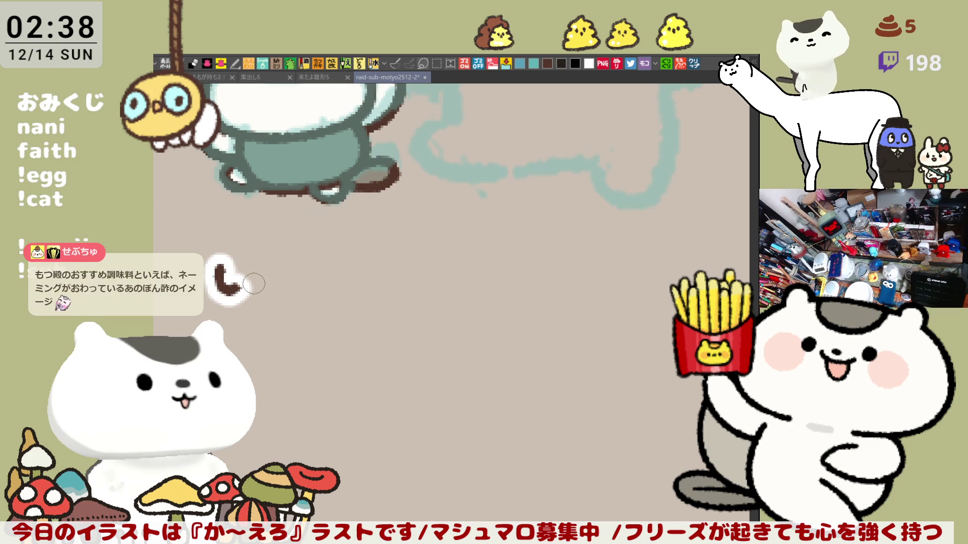
Step: Redraw the opening し and ん strokes of しゃんしゅかしゅんしゅん below the teapot cat
key("ctrl+z")
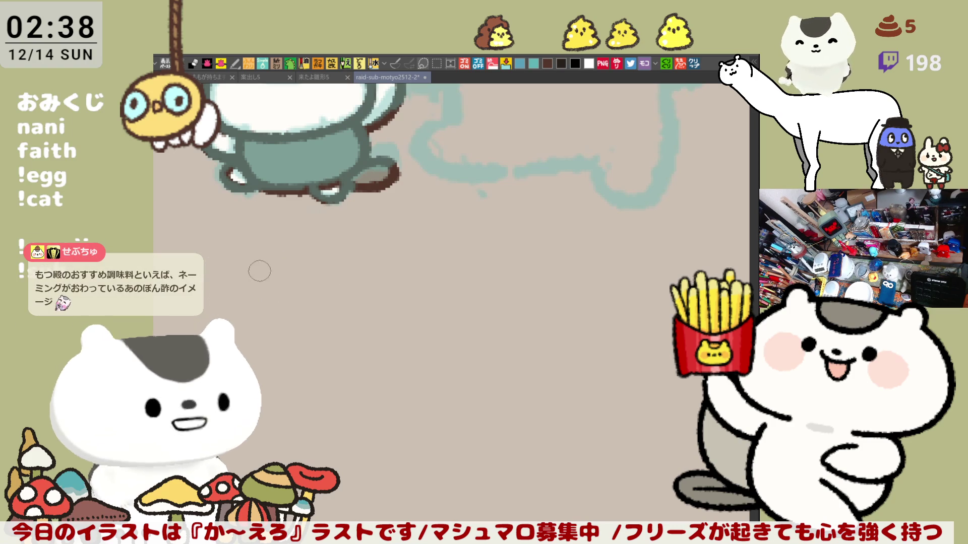
mouse_move(231, 264)
left_mouse_down()
mouse_move(256, 283)
mouse_move(293, 282)
left_mouse_up()
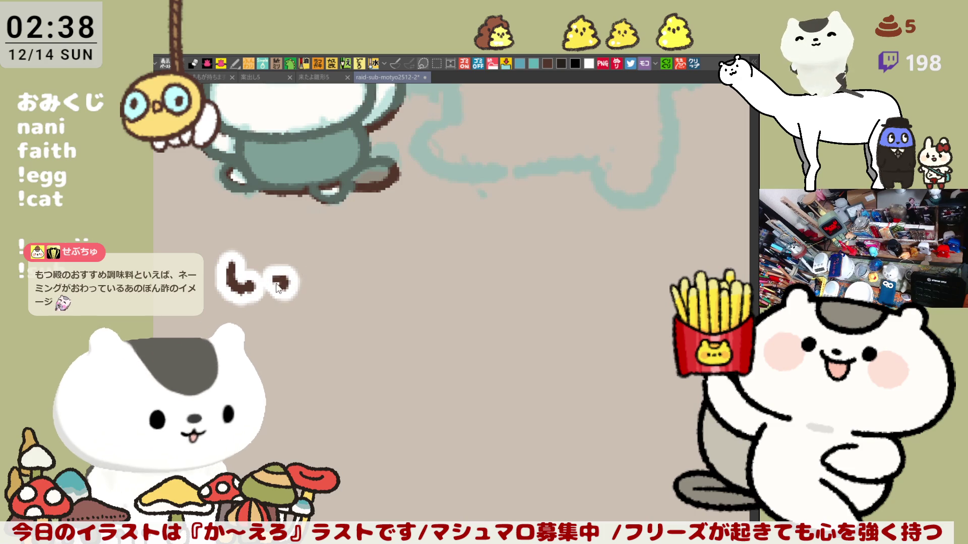
key("ctrl+z")
key("ctrl+z")
mouse_move(228, 253)
left_mouse_down()
mouse_move(241, 273)
mouse_move(276, 276)
mouse_move(279, 264)
mouse_move(273, 281)
left_mouse_up()
key("ctrl+z")
key("ctrl+z")
mouse_move(315, 245)
left_mouse_down()
mouse_move(322, 266)
mouse_move(348, 275)
mouse_move(418, 271)
mouse_move(399, 282)
mouse_move(440, 264)
mouse_move(450, 275)
mouse_move(436, 282)
left_mouse_up()
Step: Letter か and しゅんし to continue the name, removing the stray 55 digits and shaky ん
key("ctrl+z")
key("ctrl+z")
mouse_move(464, 258)
left_mouse_down()
mouse_move(491, 277)
mouse_move(534, 275)
mouse_move(524, 282)
left_mouse_up()
mouse_move(557, 252)
left_mouse_down()
mouse_move(587, 280)
mouse_move(685, 277)
left_mouse_up()
mouse_move(425, 189)
left_mouse_down()
mouse_move(446, 186)
mouse_move(439, 216)
left_mouse_up()
mouse_move(471, 191)
left_mouse_down()
mouse_move(479, 194)
mouse_move(469, 225)
left_mouse_up()
left_click_drag(514, 192, 504, 229)
mouse_move(545, 186)
left_mouse_down()
mouse_move(565, 184)
mouse_move(540, 232)
left_mouse_up()
key("ctrl+z")
key("ctrl+z")
key("ctrl+z")
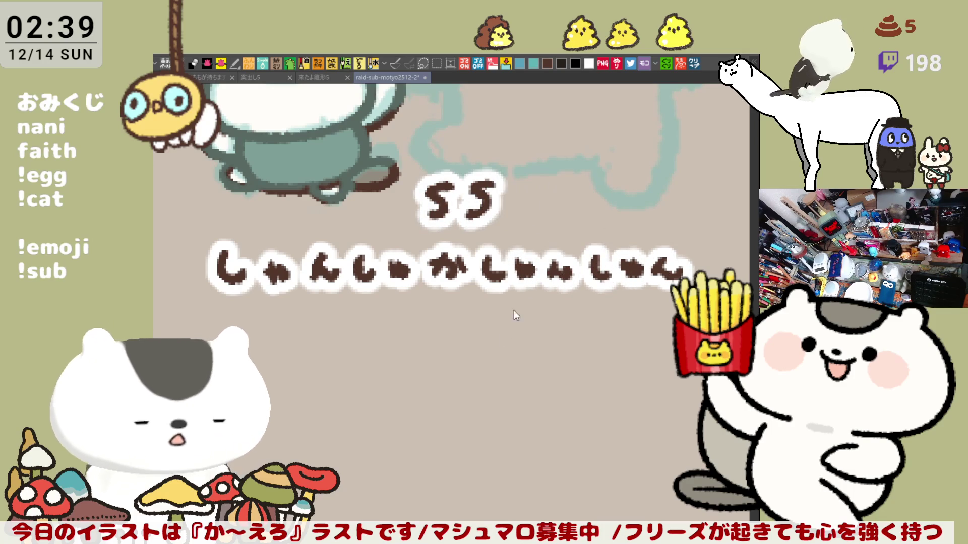
key("ctrl+z")
key("ctrl+z")
key("ctrl+z")
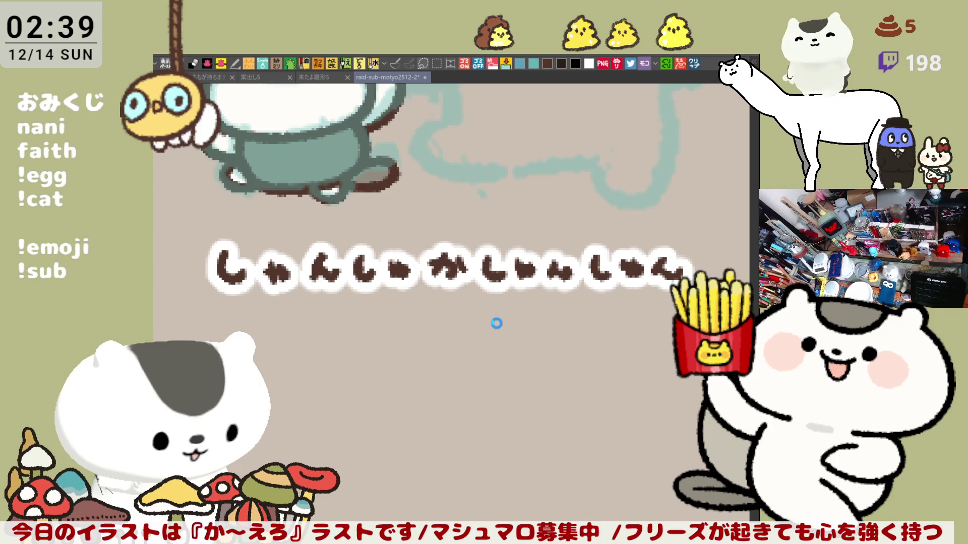
mouse_move(585, 284)
left_mouse_down()
mouse_move(352, 237)
mouse_move(363, 216)
mouse_move(433, 186)
mouse_move(476, 215)
left_mouse_up()
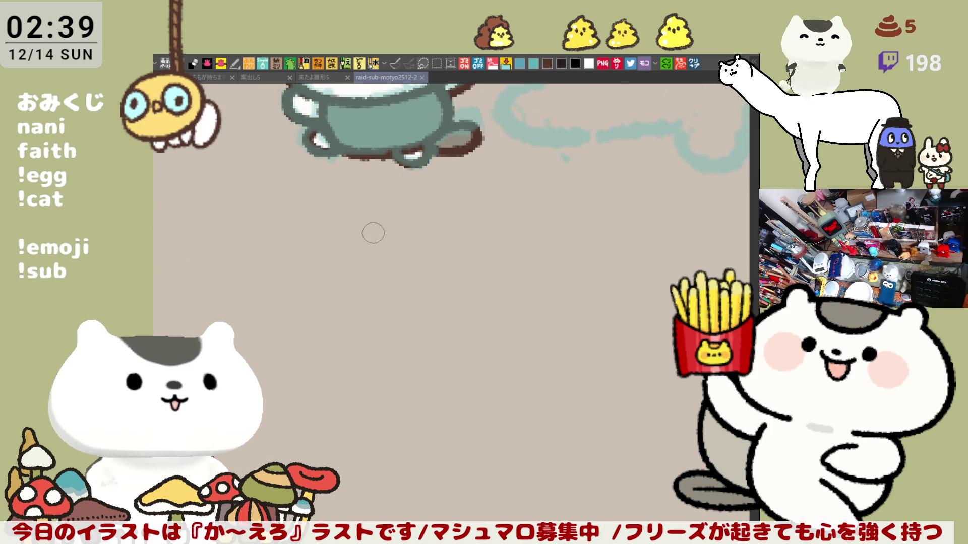
Step: Start lettering 兎 below the teapot with short brown strokes, removing the curled ones
left_click_drag(421, 227, 423, 224)
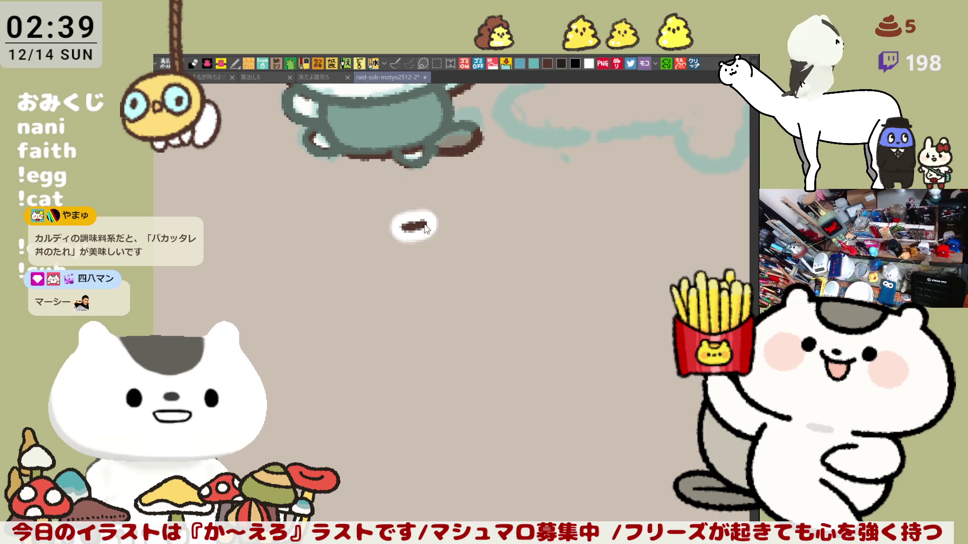
mouse_move(413, 224)
left_mouse_down()
mouse_move(424, 217)
mouse_move(396, 234)
mouse_move(424, 240)
left_mouse_up()
key("ctrl+z")
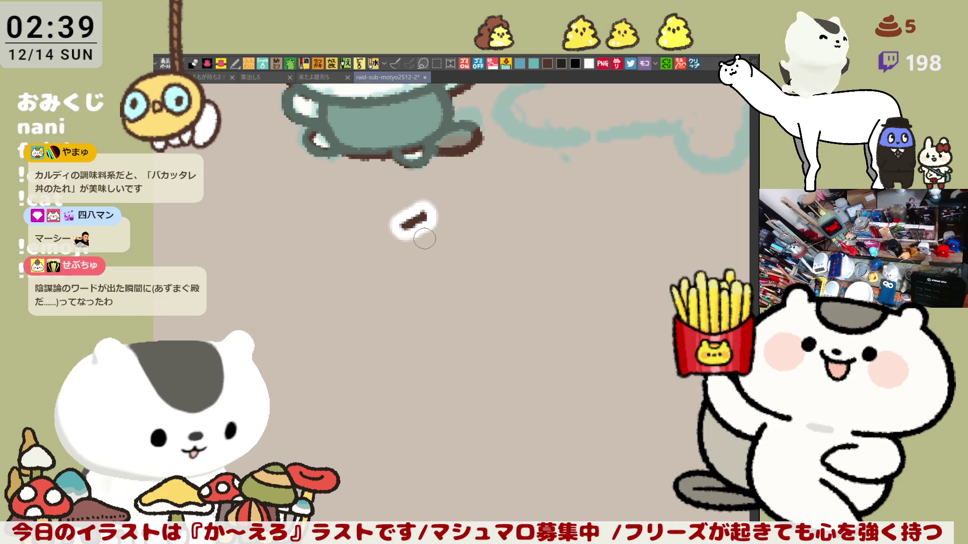
key("ctrl+z")
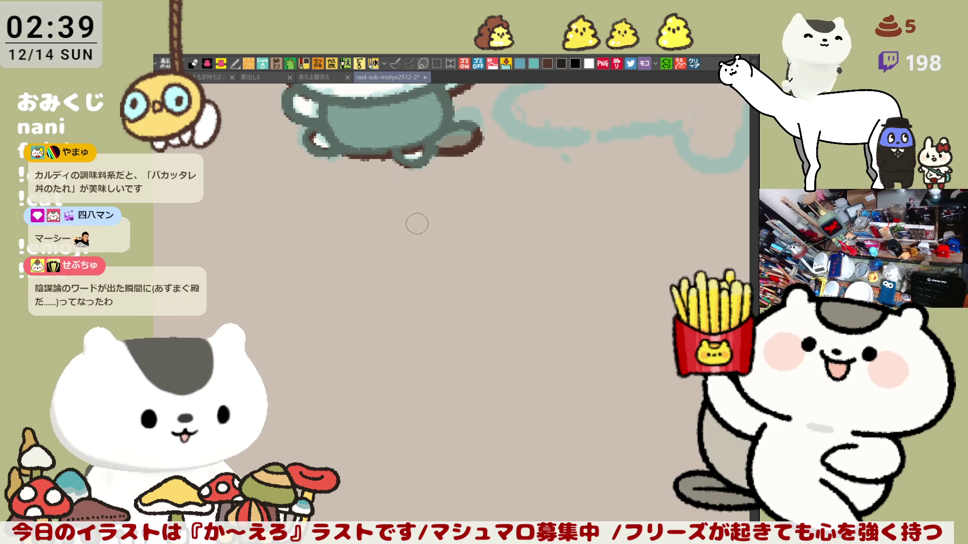
mouse_move(389, 240)
left_mouse_down()
mouse_move(428, 245)
mouse_move(423, 220)
left_mouse_up()
key("ctrl+z")
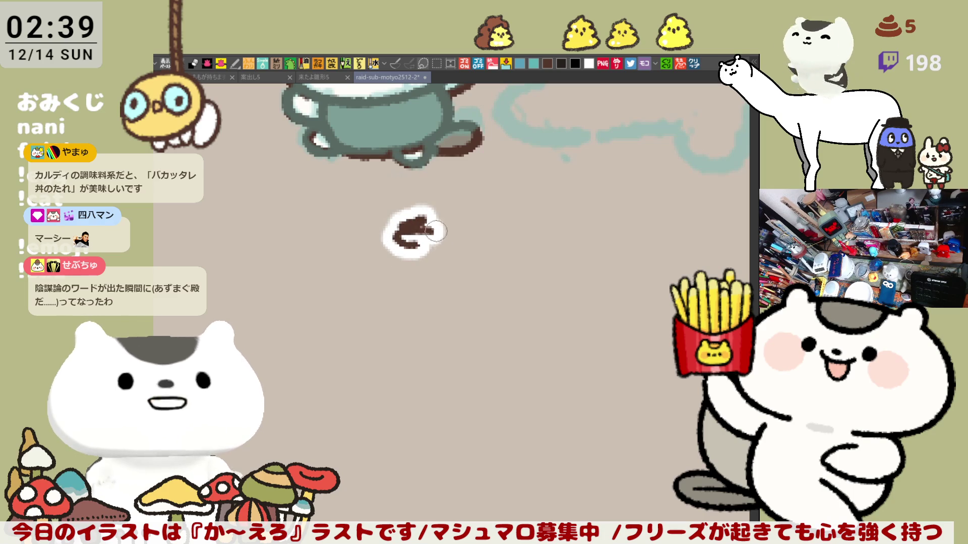
key("ctrl+z")
key("ctrl+y")
key("ctrl+z")
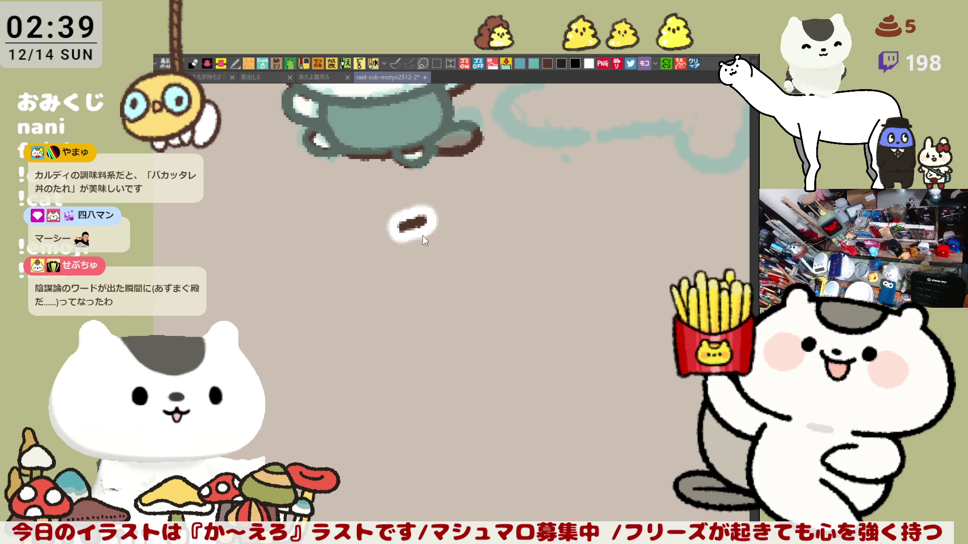
Step: Compare a curled stroke beside 兎 with and without it, then add a short brown dash
left_click_drag(392, 241, 428, 241)
key("ctrl+z")
key("ctrl+y")
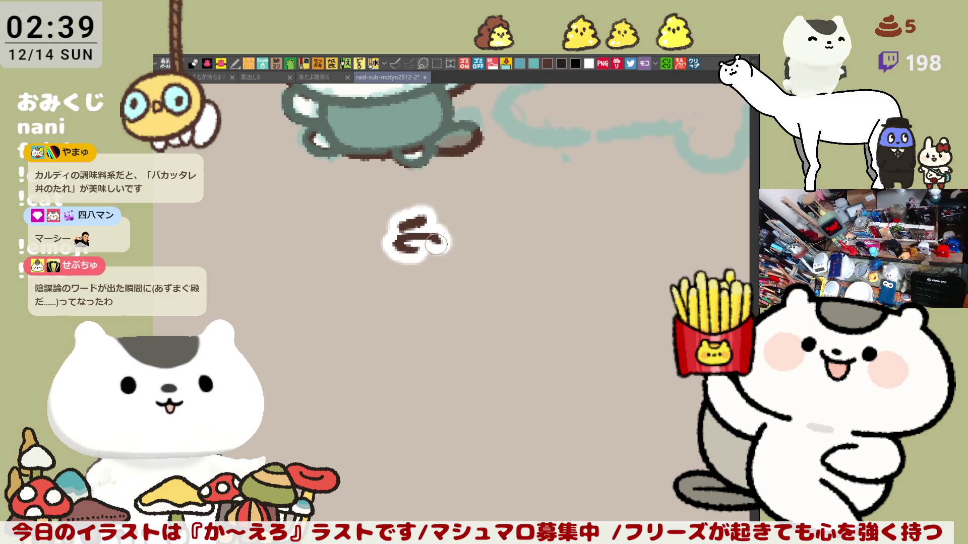
key("ctrl+z")
key("ctrl+y")
key("ctrl+z")
mouse_move(416, 248)
left_mouse_down()
mouse_move(401, 245)
mouse_move(416, 228)
mouse_move(403, 267)
mouse_move(423, 274)
mouse_move(434, 254)
mouse_move(471, 241)
mouse_move(497, 216)
mouse_move(510, 239)
mouse_move(494, 270)
mouse_move(478, 269)
left_mouse_up()
key("ctrl+z")
Step: Letter the kanji 咲 and the kana ら and び, redrawing び's dakuten
key("ctrl+z")
mouse_move(496, 246)
left_mouse_down()
mouse_move(500, 232)
mouse_move(514, 234)
mouse_move(499, 270)
mouse_move(512, 275)
mouse_move(504, 262)
left_mouse_up()
key("ctrl+z")
key("ctrl+z")
key("ctrl+z")
key("ctrl+z")
key("ctrl+z")
key("ctrl+z")
key("ctrl+z")
mouse_move(560, 250)
left_mouse_down()
mouse_move(409, 230)
mouse_move(421, 247)
mouse_move(415, 231)
mouse_move(434, 242)
mouse_move(420, 252)
left_mouse_up()
key("ctrl+z")
key("ctrl+z")
key("ctrl+z")
key("ctrl+z")
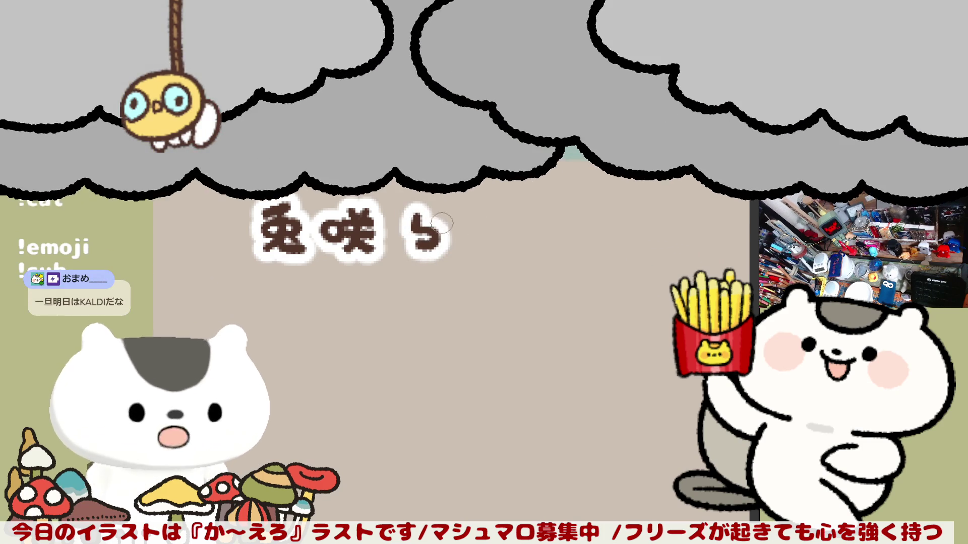
left_click_drag(456, 217, 493, 222)
left_click_drag(499, 208, 501, 220)
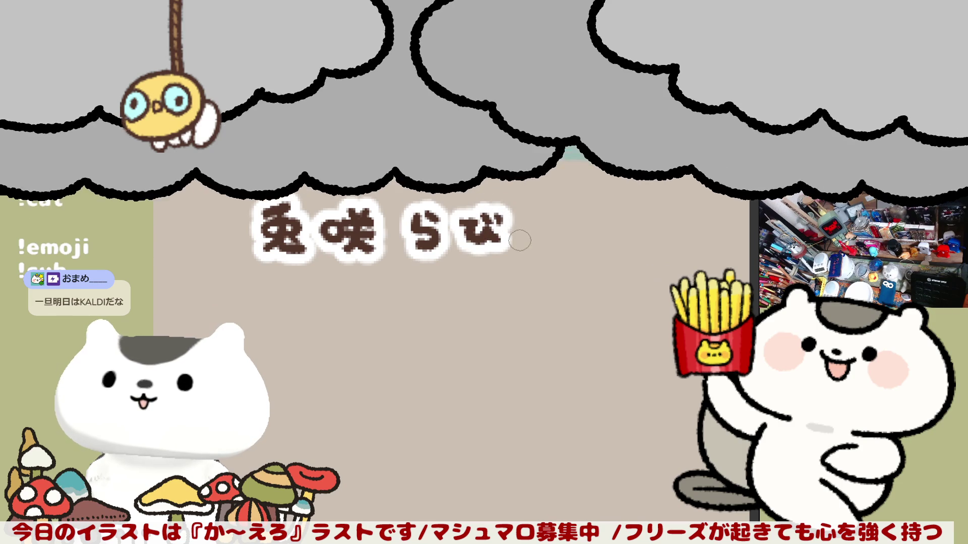
key("ctrl+z")
key("ctrl+z")
key("ctrl+z")
left_click_drag(456, 218, 492, 221)
mouse_move(499, 208)
left_mouse_down()
mouse_move(527, 241)
mouse_move(555, 212)
mouse_move(587, 227)
mouse_move(585, 245)
mouse_move(616, 233)
left_mouse_up()
Step: Marquee-select the whole name 兎咲らびぴょん, nudge it slightly left, and deselect
key("m")
scroll(645, 374, "up", 3)
mouse_move(217, 226)
left_mouse_down()
mouse_move(625, 353)
mouse_move(676, 357)
left_mouse_up()
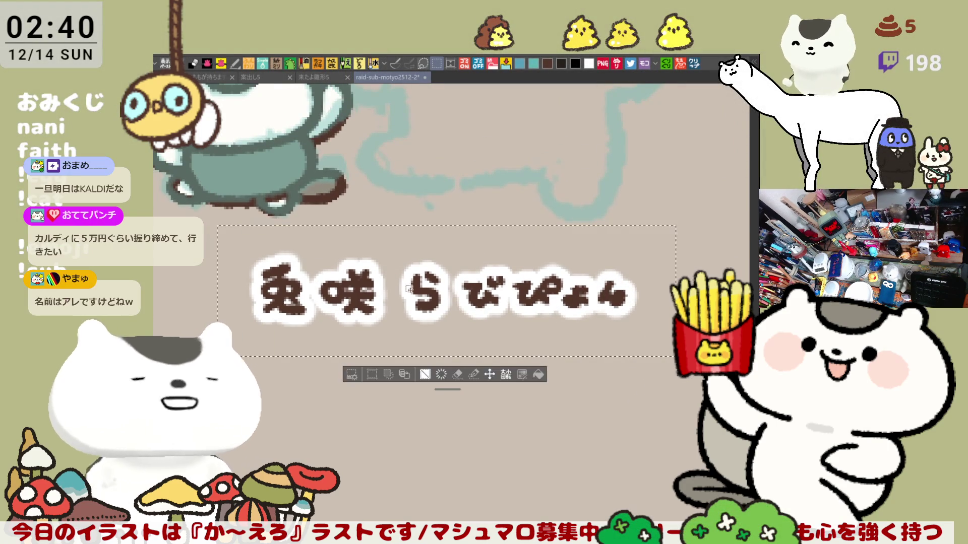
left_click_drag(519, 343, 475, 345)
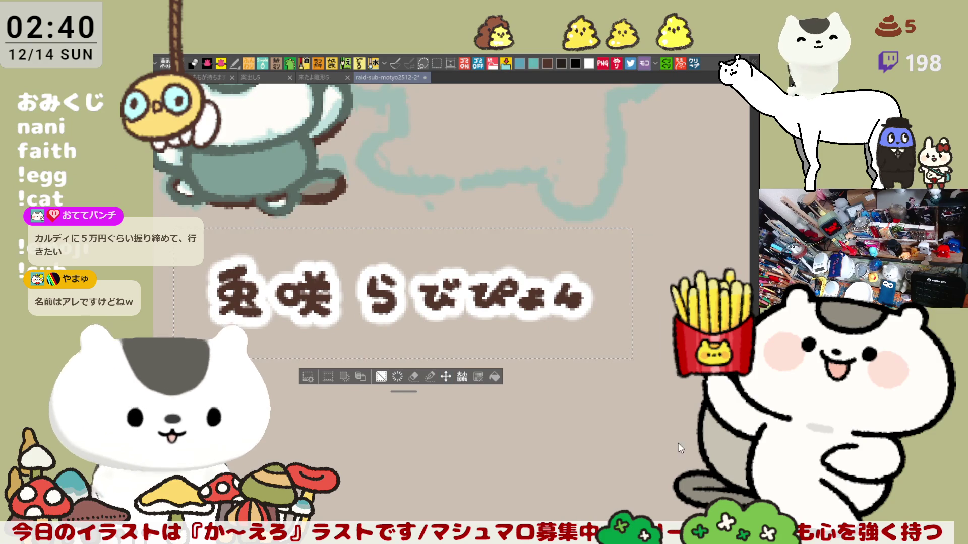
key("ctrl+d")
left_click_drag(698, 375, 502, 355)
scroll(399, 309, "up", 5)
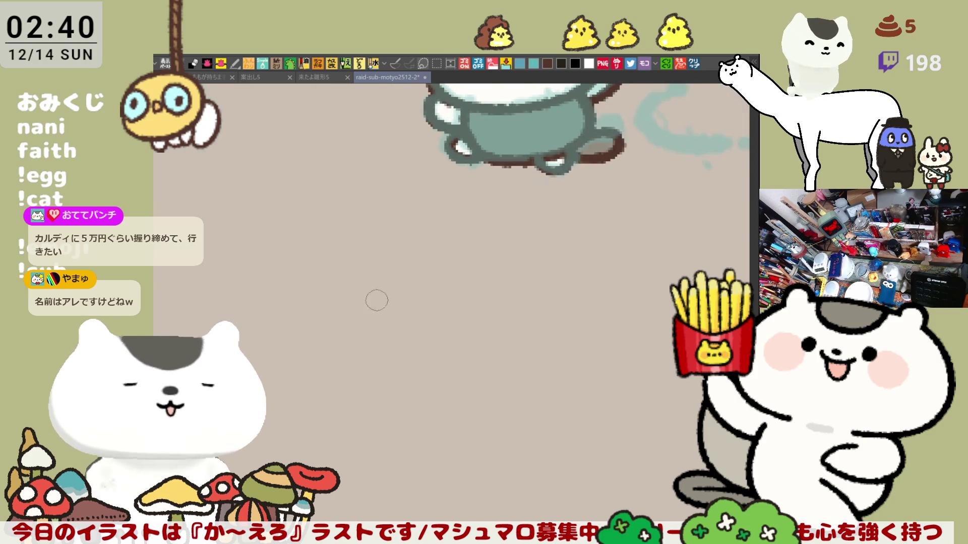
Step: Letter the kanji 西 under the second-row teal placeholder, redoing its first strokes
mouse_move(364, 246)
left_mouse_down()
mouse_move(398, 245)
mouse_move(369, 275)
mouse_move(393, 279)
left_mouse_up()
key("ctrl+z")
key("ctrl+z")
key("ctrl+z")
mouse_move(353, 242)
left_mouse_down()
mouse_move(392, 241)
mouse_move(355, 275)
mouse_move(393, 278)
left_mouse_up()
key("ctrl+z")
key("ctrl+z")
left_click_drag(355, 247, 353, 277)
mouse_move(354, 255)
left_mouse_down()
mouse_move(392, 253)
mouse_move(392, 278)
mouse_move(363, 267)
left_mouse_up()
mouse_move(373, 240)
left_mouse_down()
mouse_move(373, 263)
mouse_move(402, 277)
left_mouse_up()
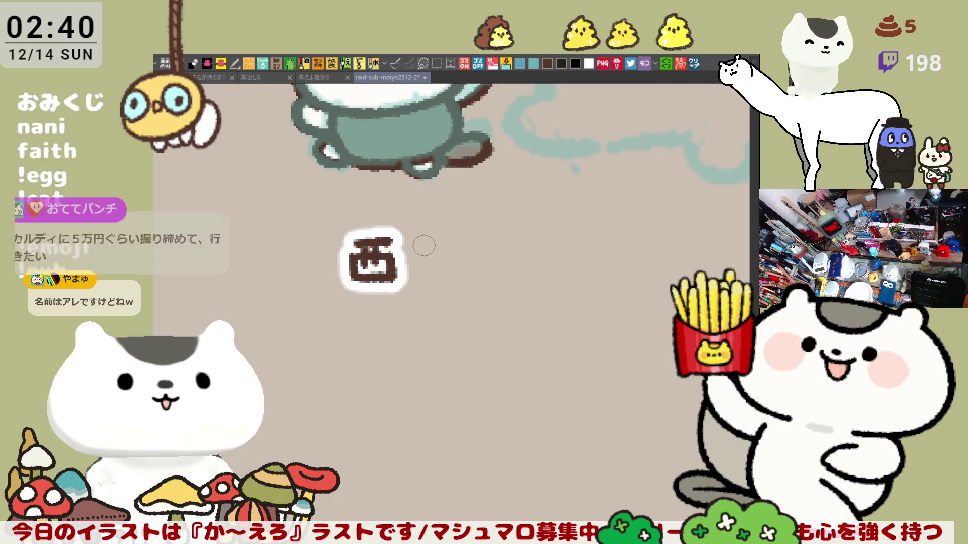
left_click_drag(420, 246, 420, 276)
mouse_move(424, 238)
left_mouse_down()
mouse_move(460, 278)
mouse_move(443, 245)
mouse_move(444, 267)
mouse_move(426, 262)
mouse_move(463, 275)
left_mouse_up()
Step: Redraw the second character with a box-shaped frame and its inner strokes
key("ctrl+z")
key("ctrl+z")
key("ctrl+z")
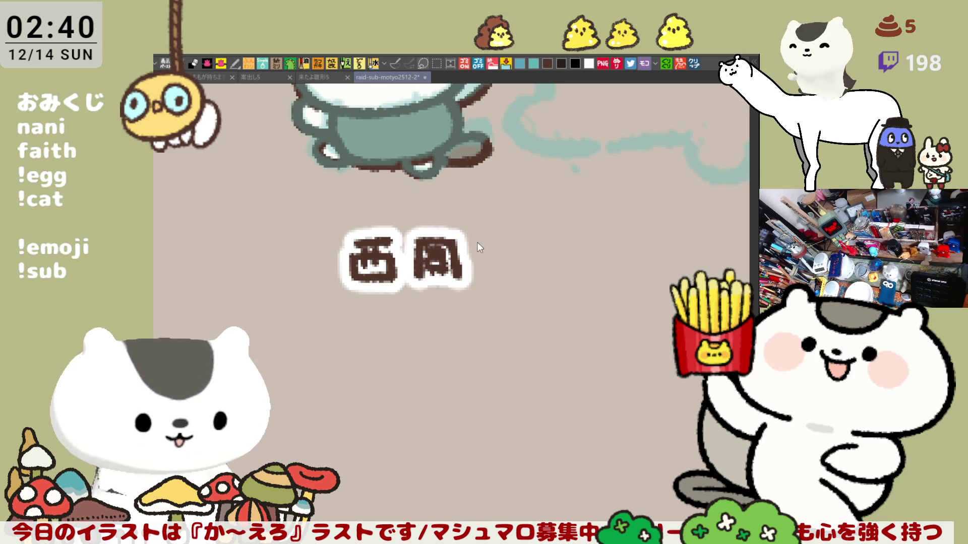
key("ctrl+z")
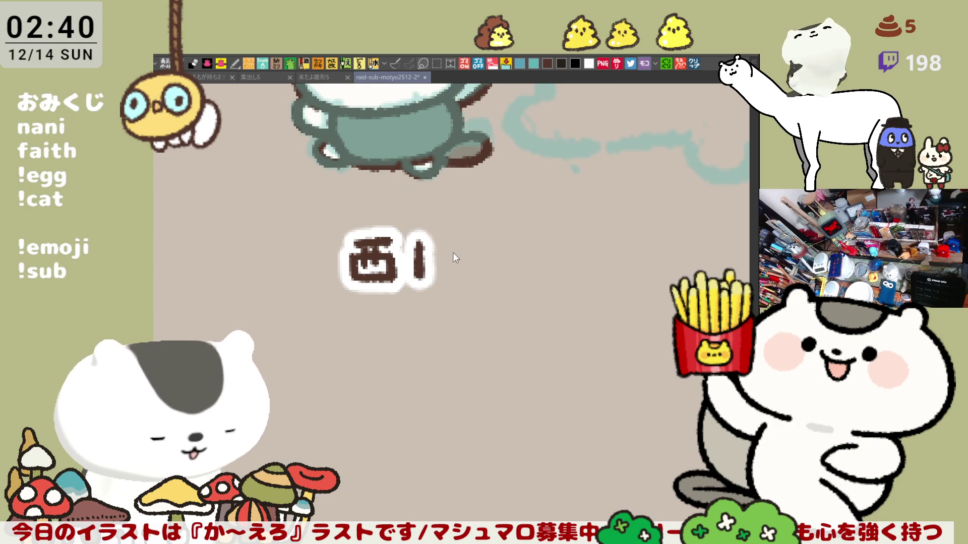
left_click_drag(423, 229, 462, 280)
key("ctrl+z")
mouse_move(424, 231)
left_mouse_down()
mouse_move(461, 233)
mouse_move(460, 280)
left_mouse_up()
left_click_drag(429, 240, 428, 255)
left_click_drag(417, 255, 446, 255)
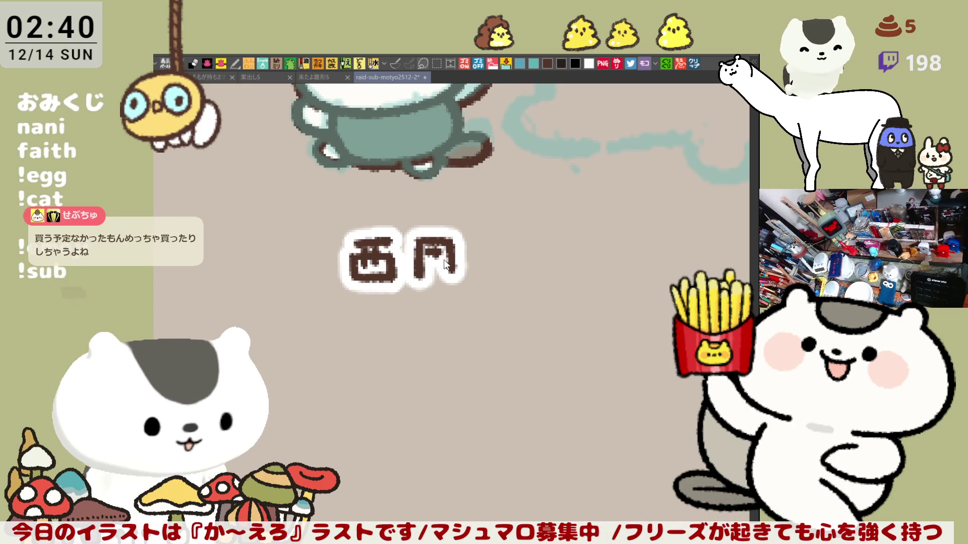
left_click_drag(434, 249, 448, 257)
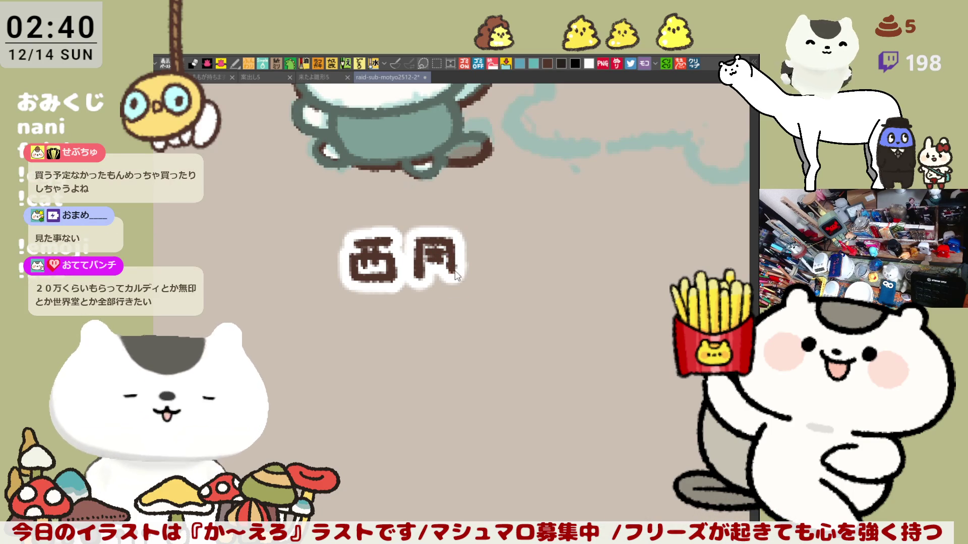
mouse_move(448, 267)
left_mouse_down()
mouse_move(439, 282)
mouse_move(417, 277)
left_mouse_up()
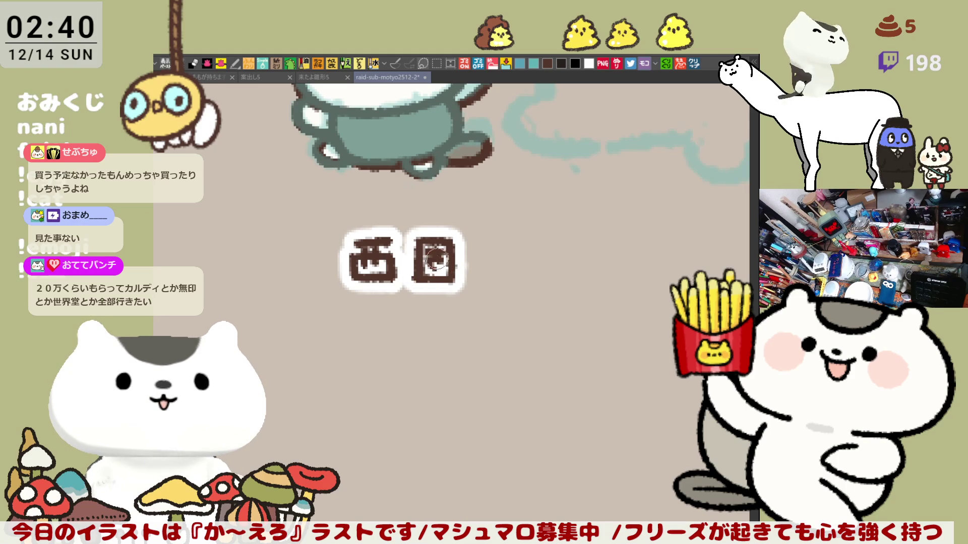
mouse_move(432, 262)
left_mouse_down()
mouse_move(499, 247)
mouse_move(485, 267)
mouse_move(505, 256)
mouse_move(525, 267)
mouse_move(504, 295)
mouse_move(490, 278)
left_mouse_up()
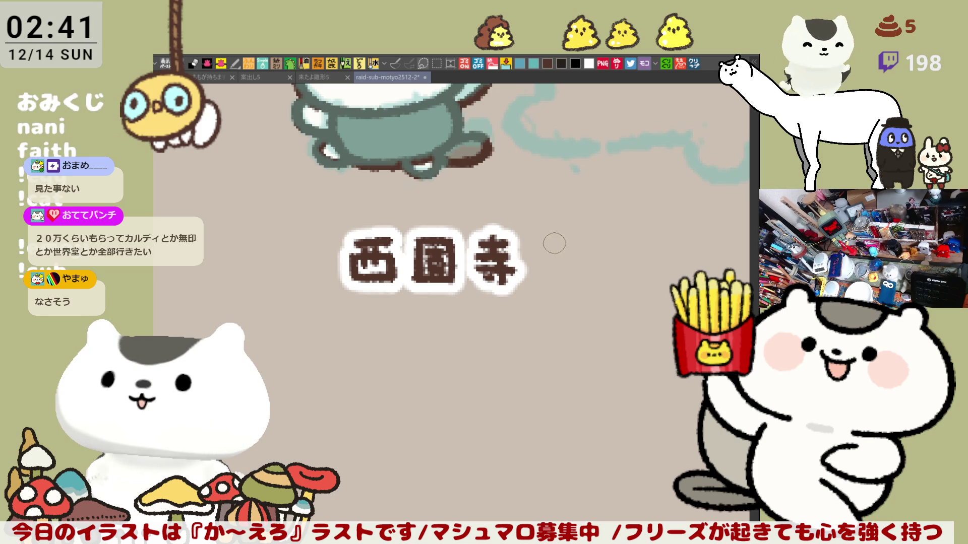
Step: Letter the next character of the name and deselect the finished label
left_click_drag(549, 226, 551, 231)
mouse_move(553, 239)
left_mouse_down()
mouse_move(584, 248)
mouse_move(565, 279)
left_mouse_up()
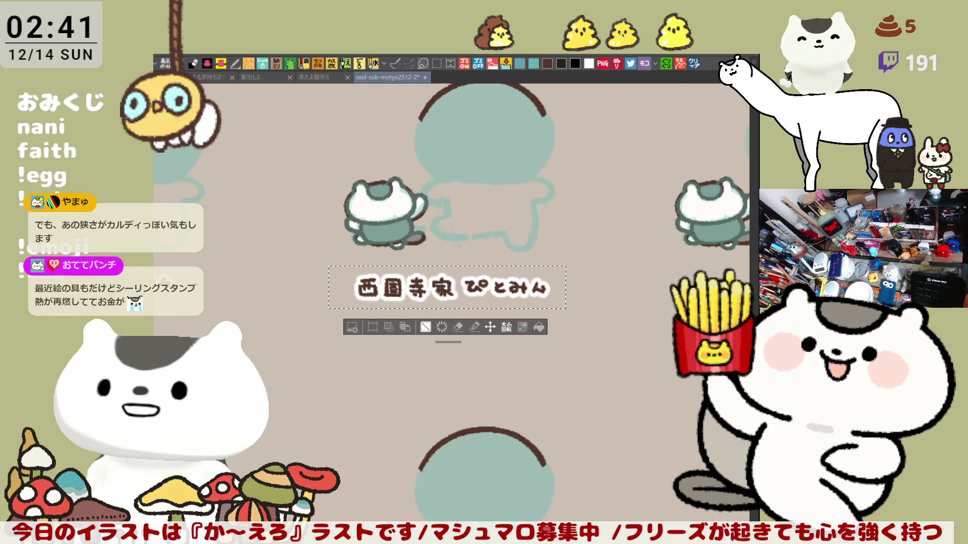
key("ctrl+d")
left_click_drag(585, 238, 564, 354)
scroll(564, 354, "down", 5)
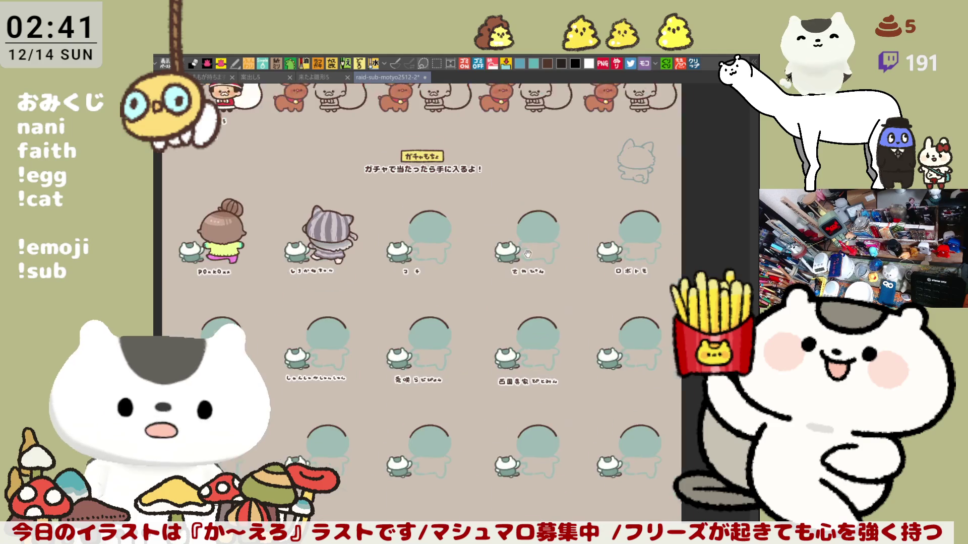
left_click_drag(324, 143, 413, 270)
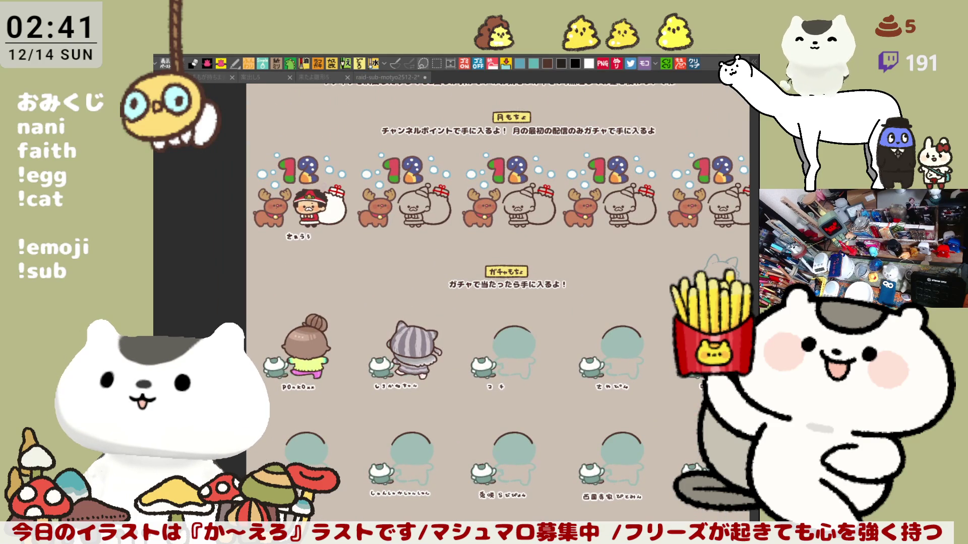
left_click_drag(493, 286, 430, 365)
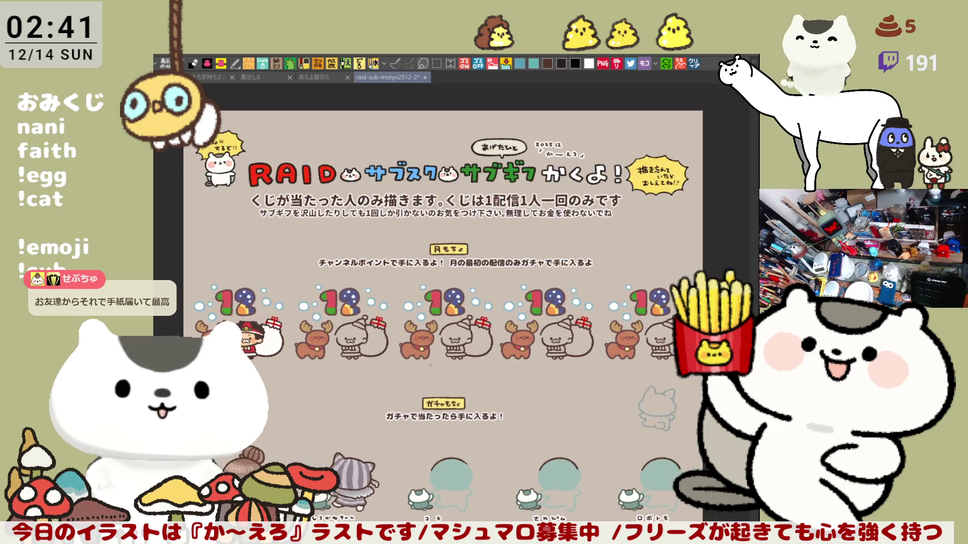
scroll(257, 384, "up", 4)
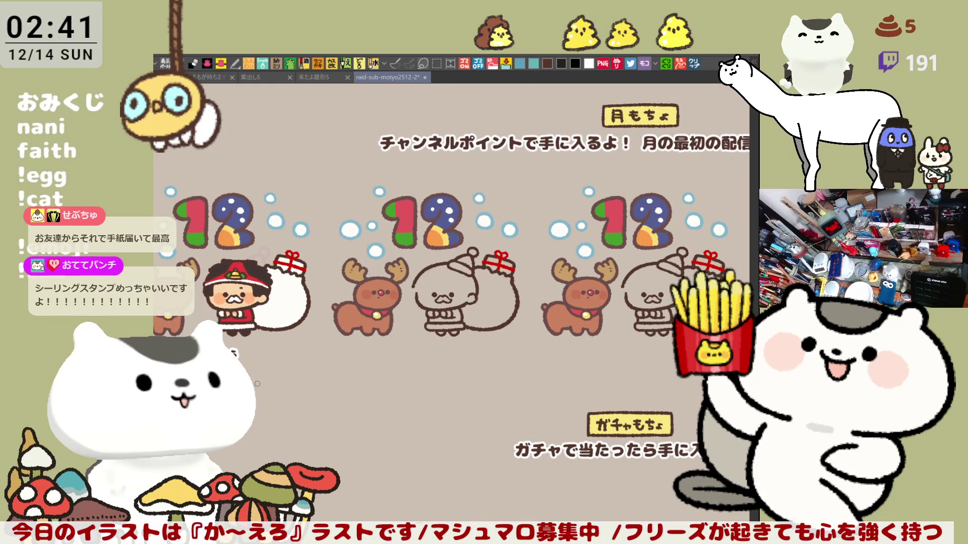
scroll(257, 384, "up", 3)
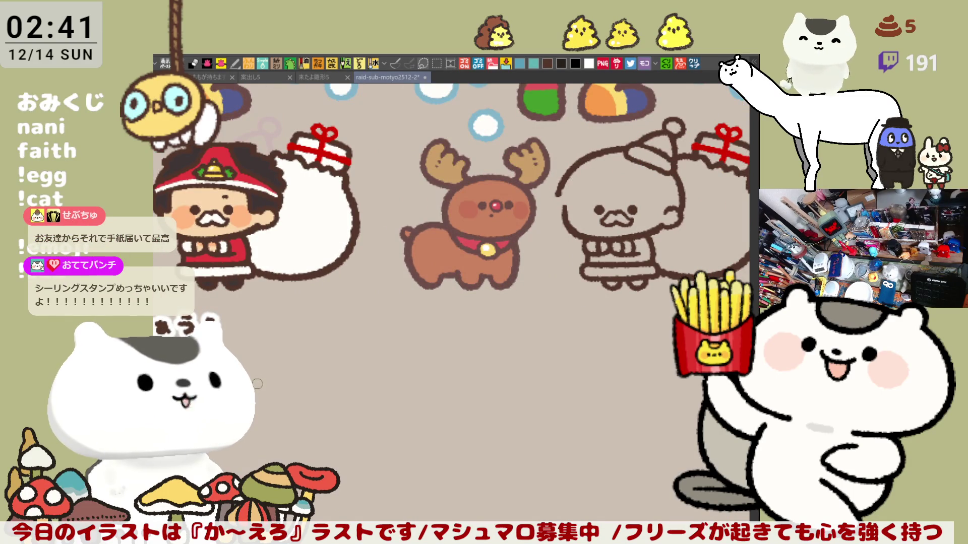
scroll(501, 274, "right", 5)
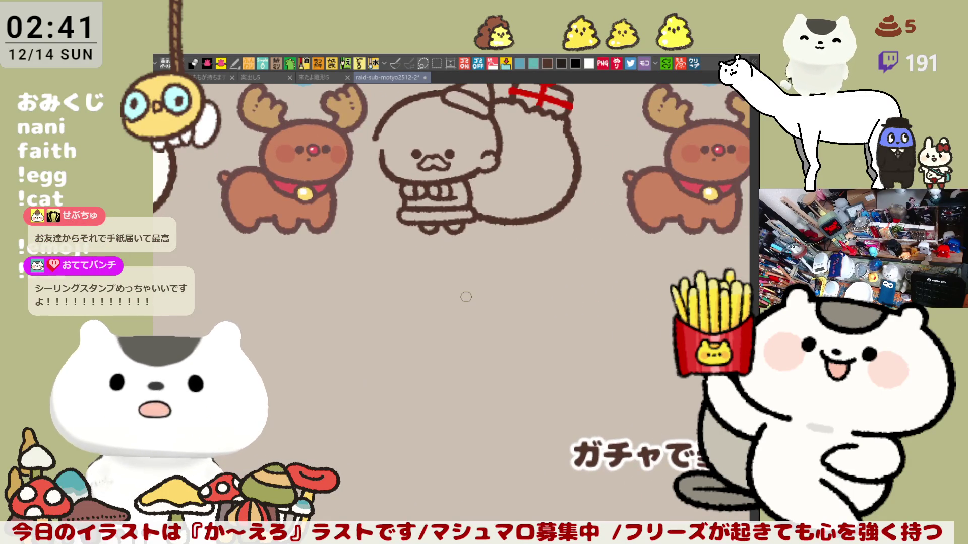
scroll(341, 257, "up", 3)
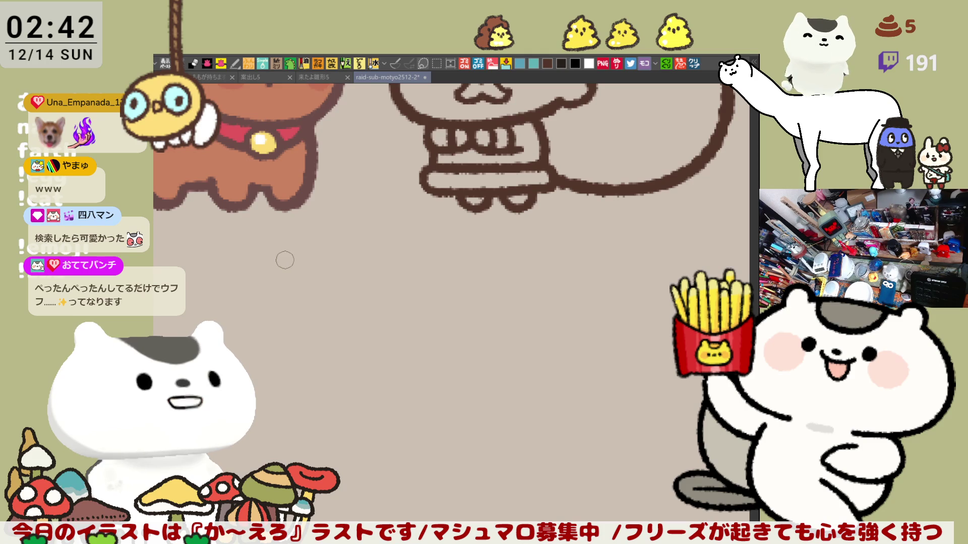
Step: Try lettering the first characters under the figure, removing the miswritten strokes
mouse_move(292, 268)
left_mouse_down()
mouse_move(295, 283)
mouse_move(303, 265)
mouse_move(322, 260)
mouse_move(302, 283)
mouse_move(316, 296)
mouse_move(320, 288)
left_mouse_up()
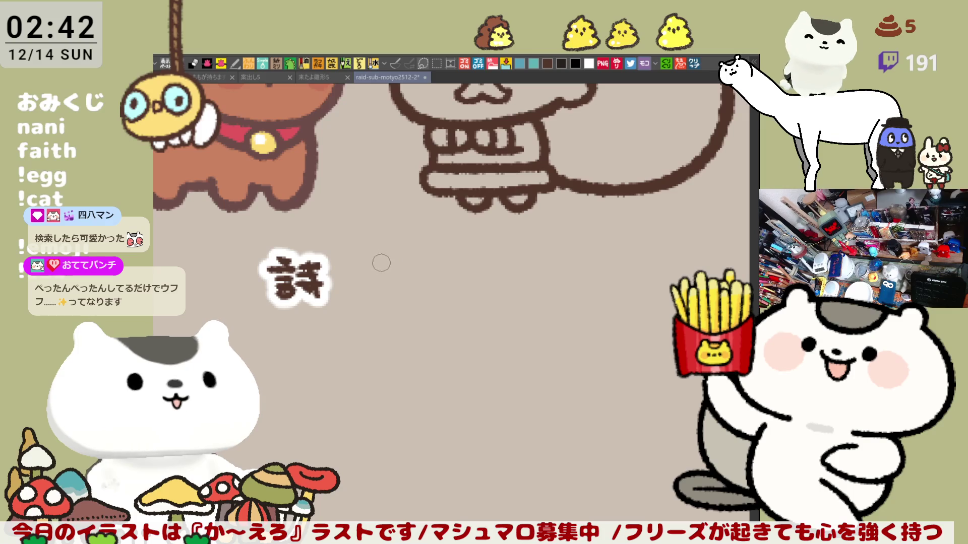
key("ctrl+z")
key("ctrl+z")
key("ctrl+z")
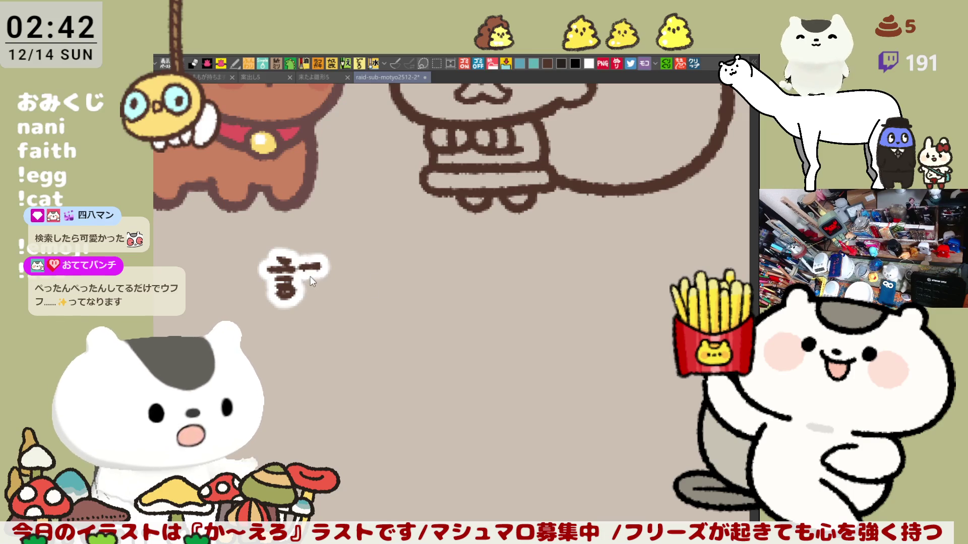
key("ctrl+z")
key("ctrl+z")
key("ctrl+z")
mouse_move(295, 265)
left_mouse_down()
mouse_move(297, 287)
mouse_move(319, 284)
left_mouse_up()
mouse_move(404, 260)
left_mouse_down()
mouse_move(413, 285)
mouse_move(423, 275)
mouse_move(413, 285)
left_mouse_up()
key("ctrl+z")
mouse_move(583, 336)
left_mouse_down()
mouse_move(588, 286)
mouse_move(439, 261)
mouse_move(445, 270)
left_mouse_up()
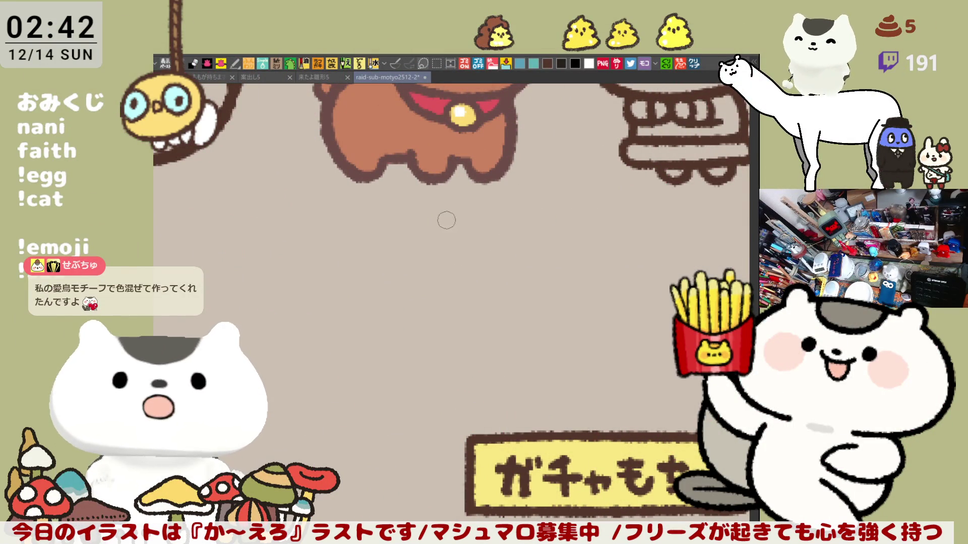
Step: Letter the first four characters of the viewer's name beneath the reindeer-row figure
mouse_move(434, 219)
left_mouse_down()
mouse_move(456, 218)
mouse_move(434, 248)
mouse_move(463, 243)
mouse_move(444, 241)
mouse_move(454, 241)
left_mouse_up()
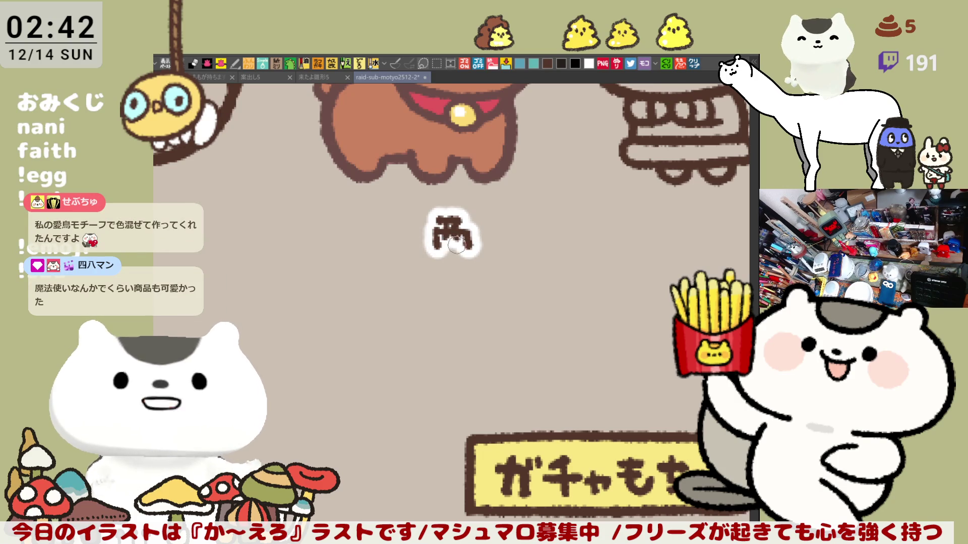
left_click_drag(456, 246, 461, 222)
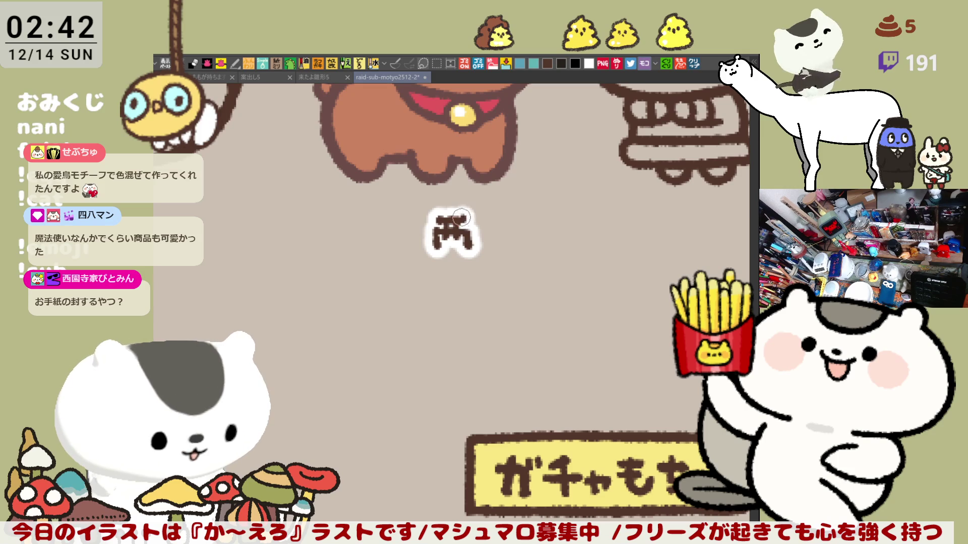
left_click_drag(431, 247, 491, 255)
mouse_move(504, 221)
left_mouse_down()
mouse_move(525, 247)
mouse_move(524, 227)
mouse_move(522, 249)
mouse_move(504, 242)
mouse_move(515, 247)
mouse_move(504, 252)
left_mouse_up()
key("ctrl+z")
key("ctrl+z")
key("ctrl+z")
key("ctrl+z")
mouse_move(544, 219)
left_mouse_down()
mouse_move(568, 218)
mouse_move(554, 233)
left_mouse_up()
mouse_move(542, 228)
left_mouse_down()
mouse_move(575, 236)
mouse_move(557, 254)
left_mouse_up()
mouse_move(551, 243)
left_mouse_down()
mouse_move(605, 214)
mouse_move(587, 230)
mouse_move(615, 232)
mouse_move(600, 255)
left_mouse_up()
left_click_drag(591, 243, 632, 264)
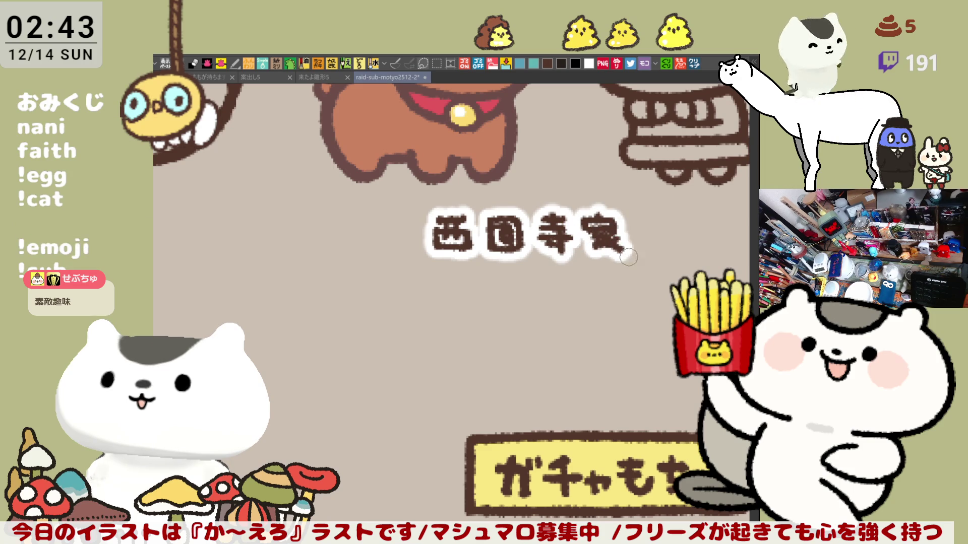
mouse_move(676, 237)
left_mouse_down()
mouse_move(477, 238)
mouse_move(470, 226)
mouse_move(459, 241)
mouse_move(476, 237)
mouse_move(481, 249)
left_mouse_up()
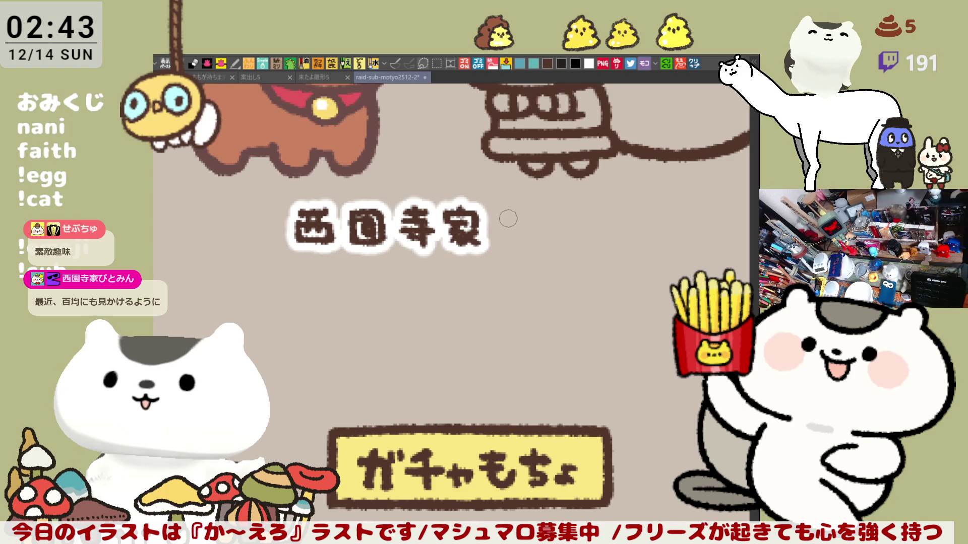
Step: Add the kana after the surname, redoing the shaky and misdrawn strokes
mouse_move(499, 216)
left_mouse_down()
mouse_move(534, 237)
mouse_move(519, 242)
mouse_move(536, 223)
mouse_move(578, 237)
mouse_move(614, 215)
mouse_move(627, 241)
mouse_move(612, 249)
left_mouse_up()
key("ctrl+z")
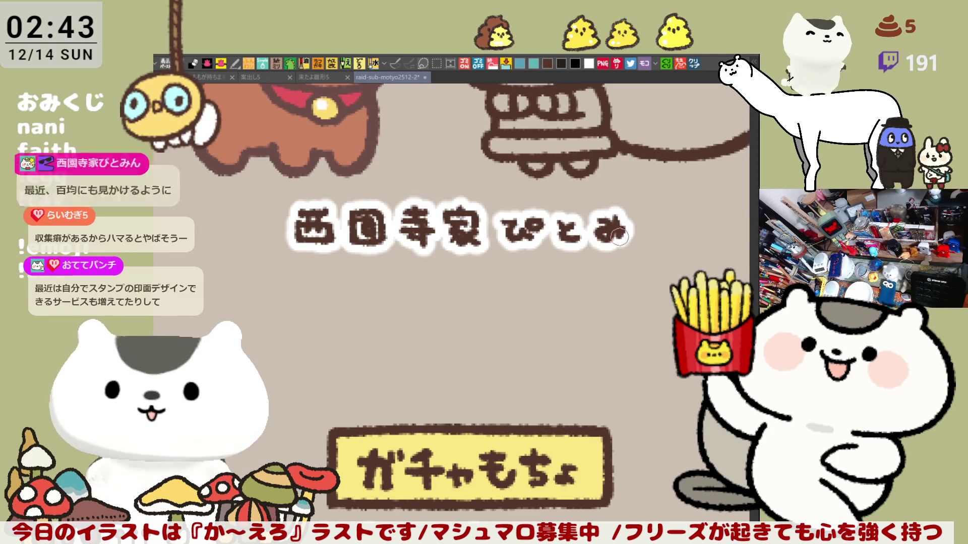
left_click_drag(622, 222, 625, 247)
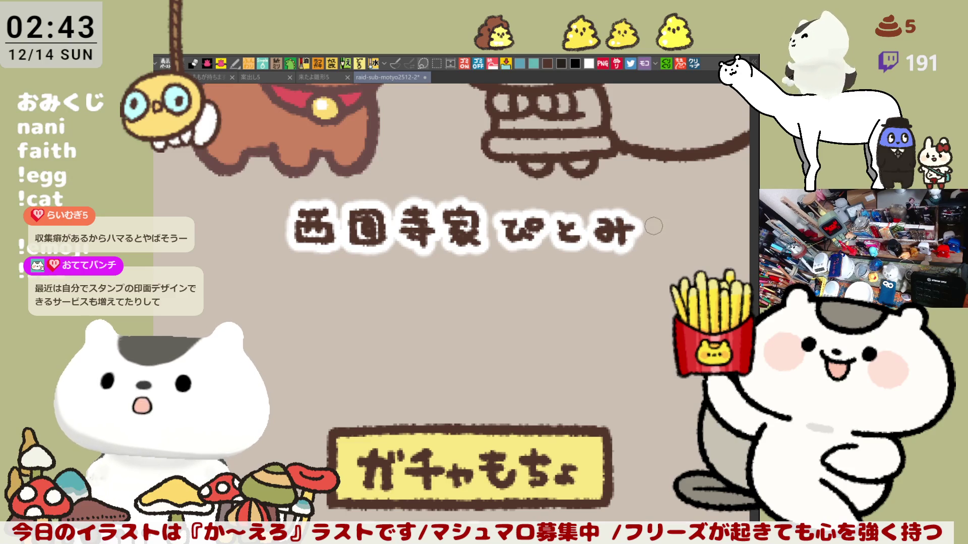
mouse_move(621, 228)
left_mouse_down()
mouse_move(648, 247)
mouse_move(670, 234)
left_mouse_up()
key("ctrl+z")
key("space")
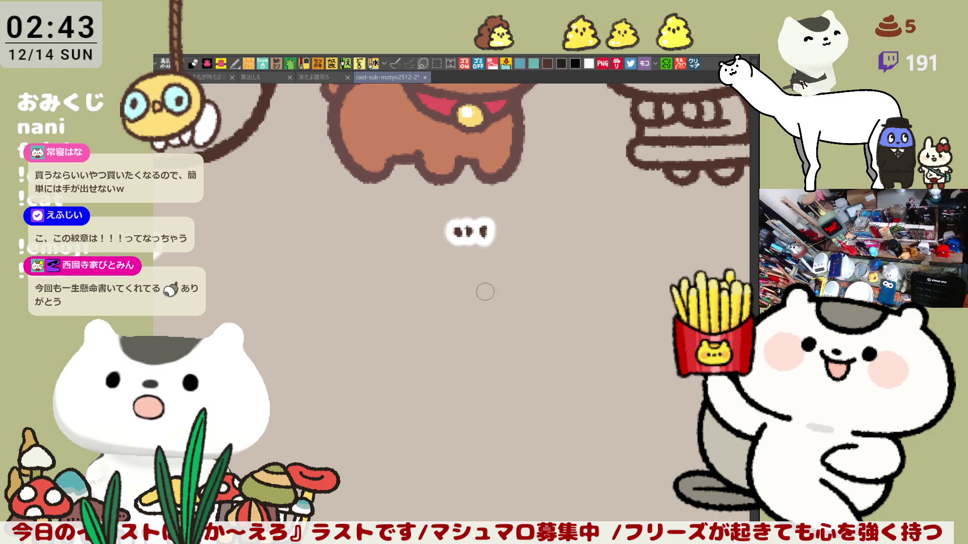
scroll(482, 262, "down", 5)
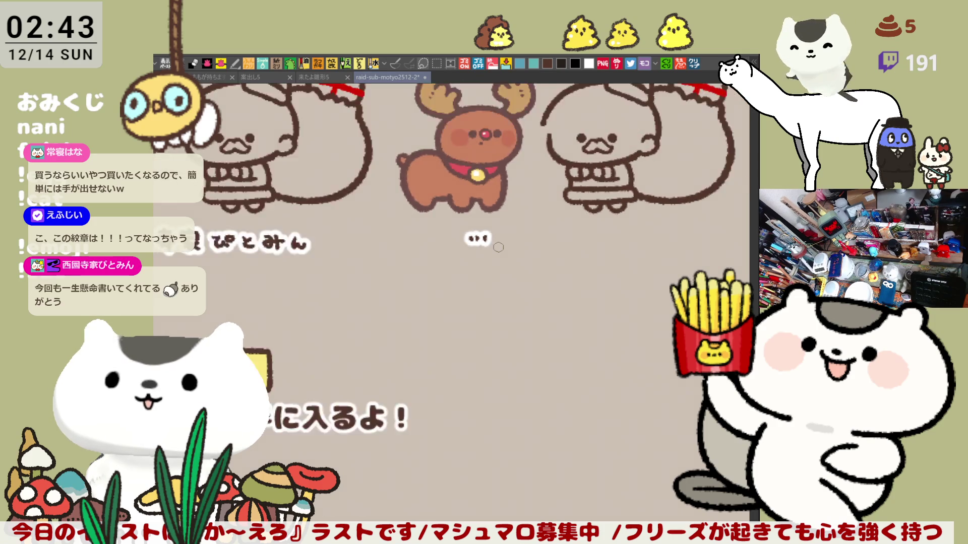
Step: Select and erase the old name label in the gacha grid, then deselect
scroll(434, 303, "down", 3)
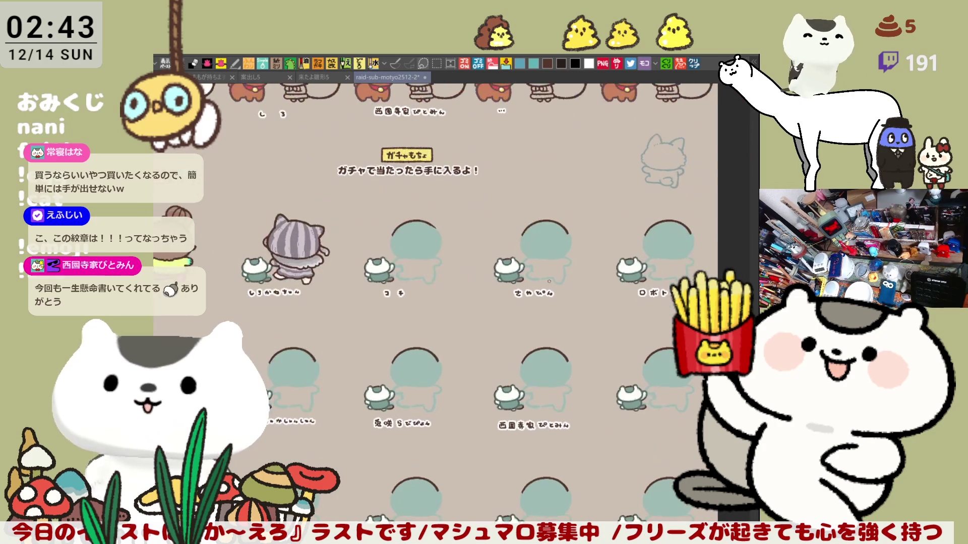
left_click_drag(631, 452, 485, 414)
key("Delete")
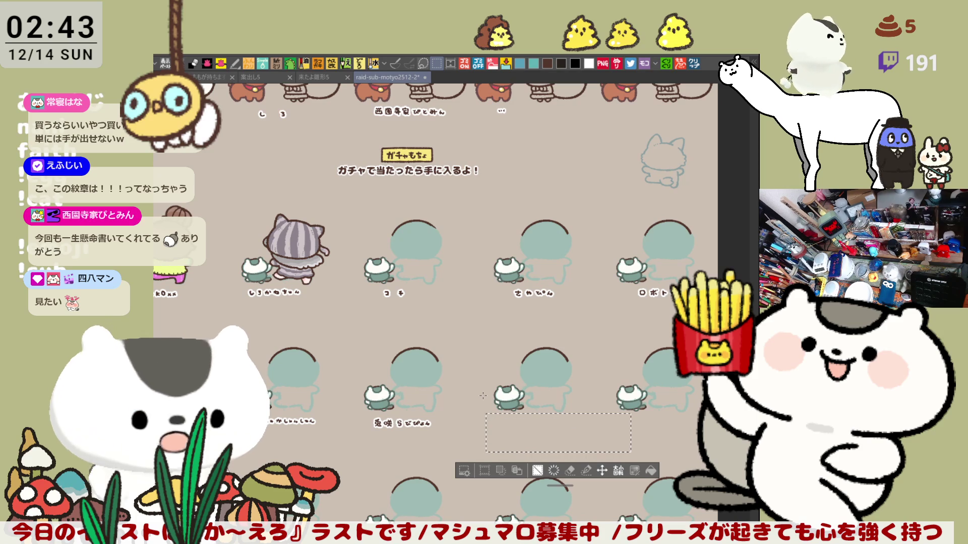
key("ctrl+d")
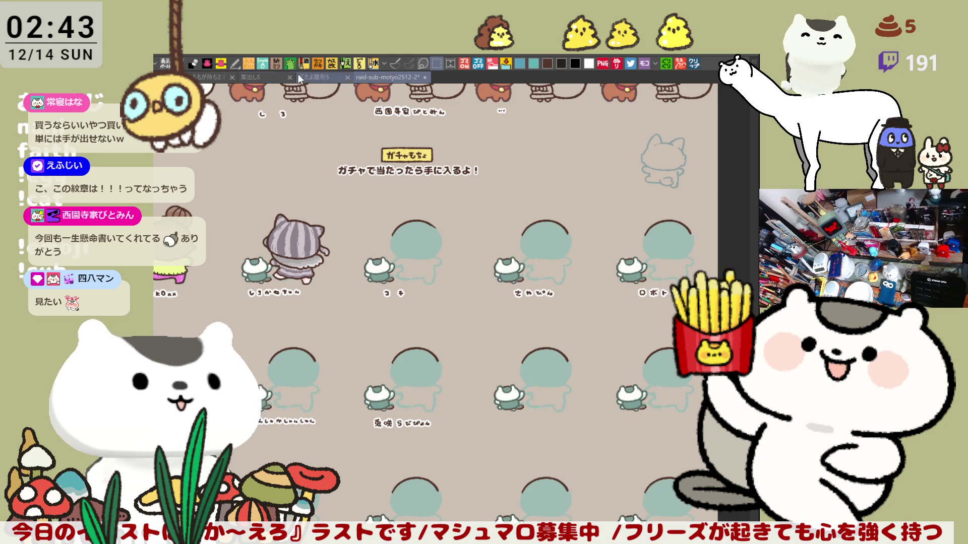
Step: Look through the other open documents, then return to the raid-sub-motyo2512-2 sheet
left_click(313, 78)
left_click(201, 76)
left_click(257, 77)
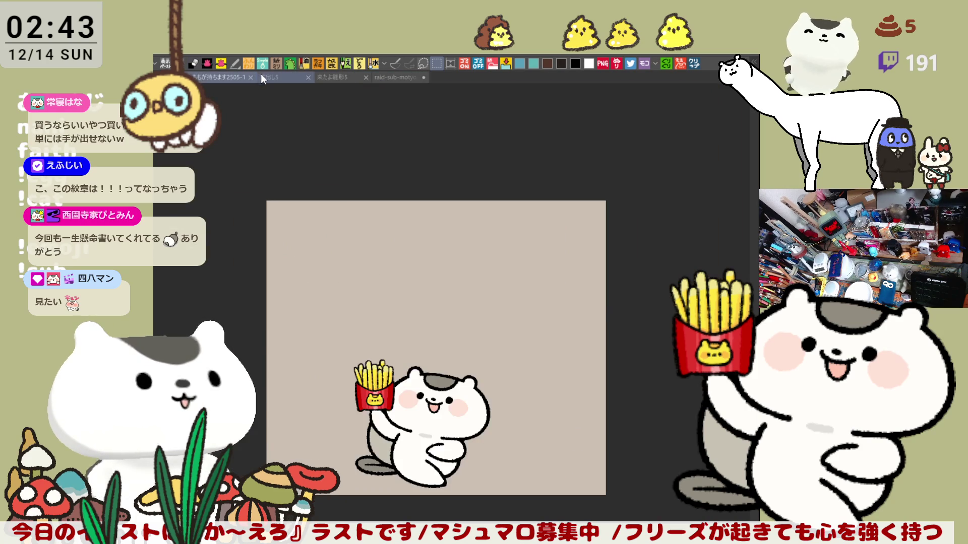
left_click(375, 77)
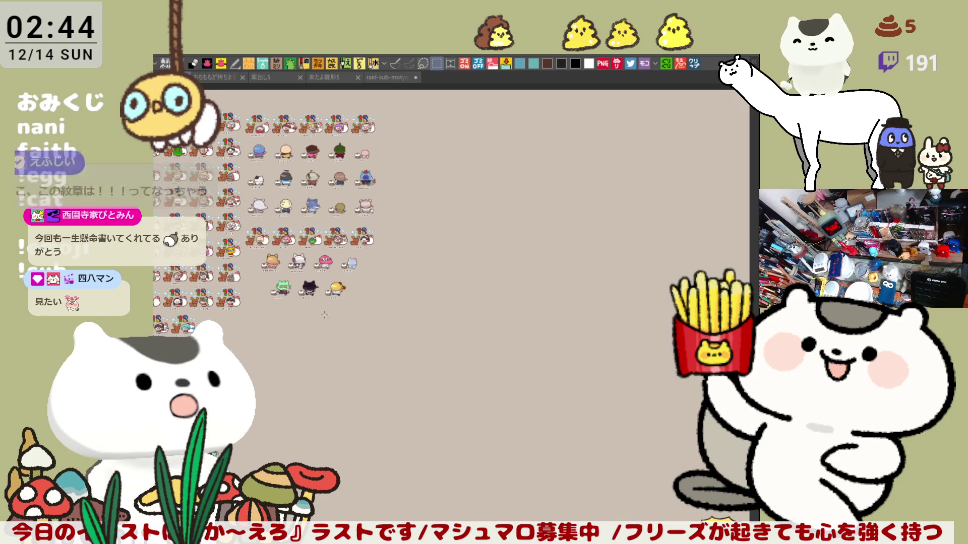
scroll(342, 280, "up", 5)
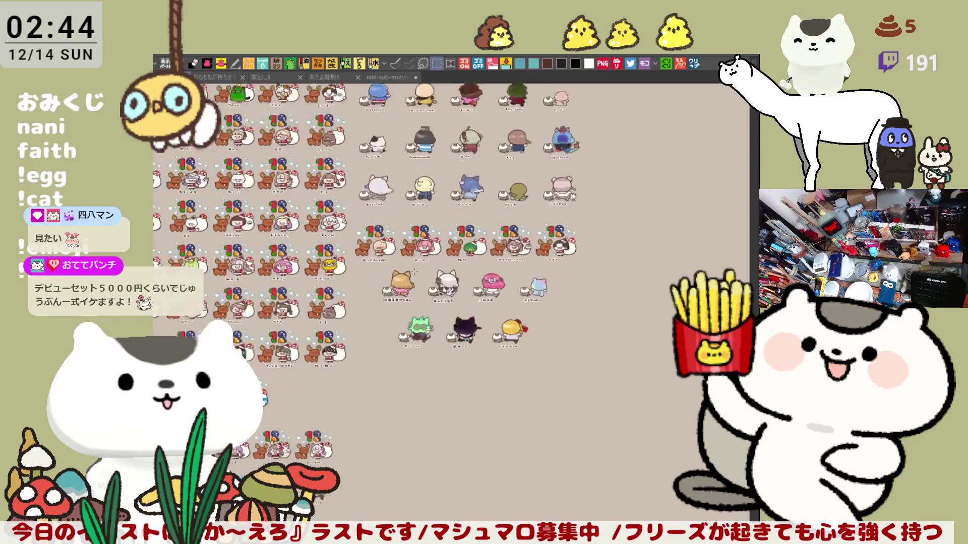
scroll(268, 317, "up", 3)
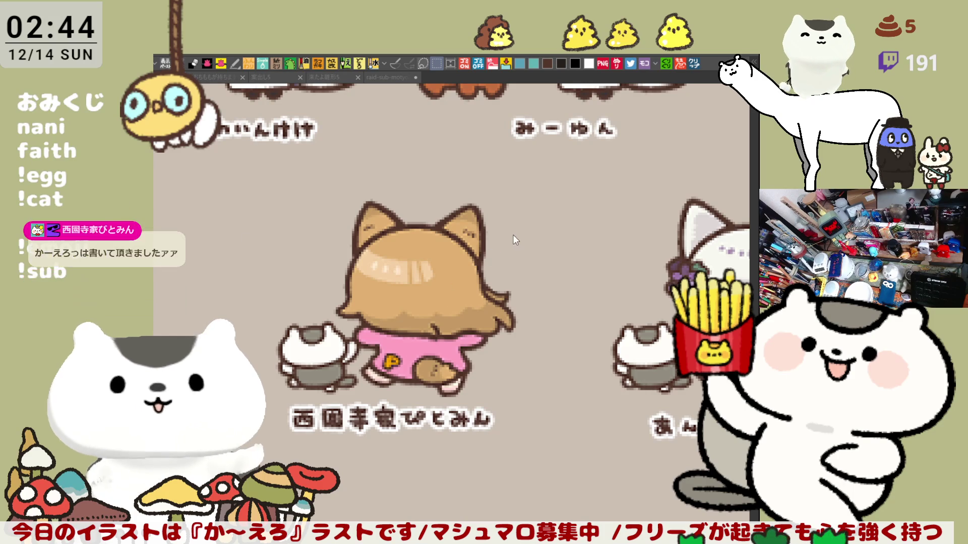
left_click(328, 76)
left_click(375, 78)
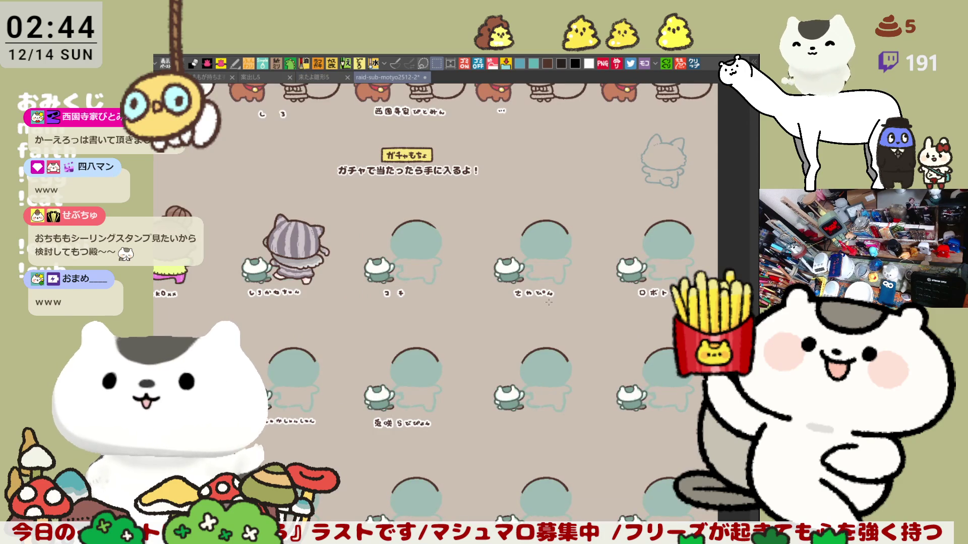
Step: Zoom to the empty name slot in the reindeer row and letter the first two characters in brown
mouse_move(548, 302)
left_mouse_down()
mouse_move(578, 282)
mouse_move(573, 184)
left_mouse_up()
scroll(573, 184, "up", 6)
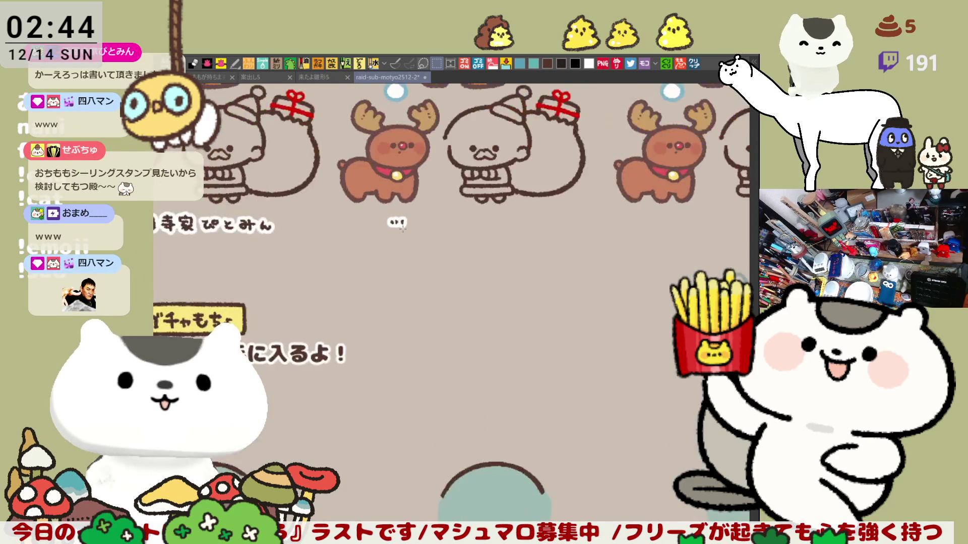
scroll(396, 220, "up", 3)
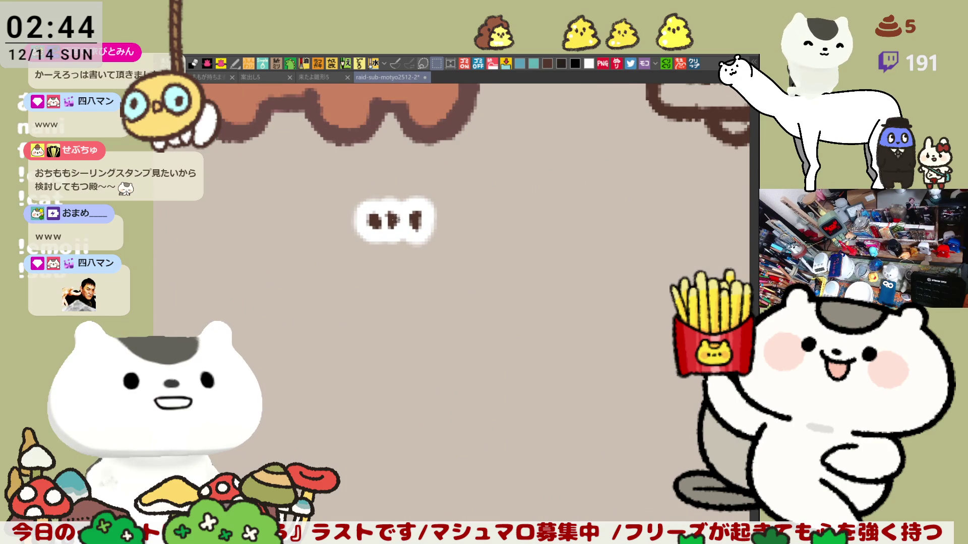
scroll(394, 220, "up", 1)
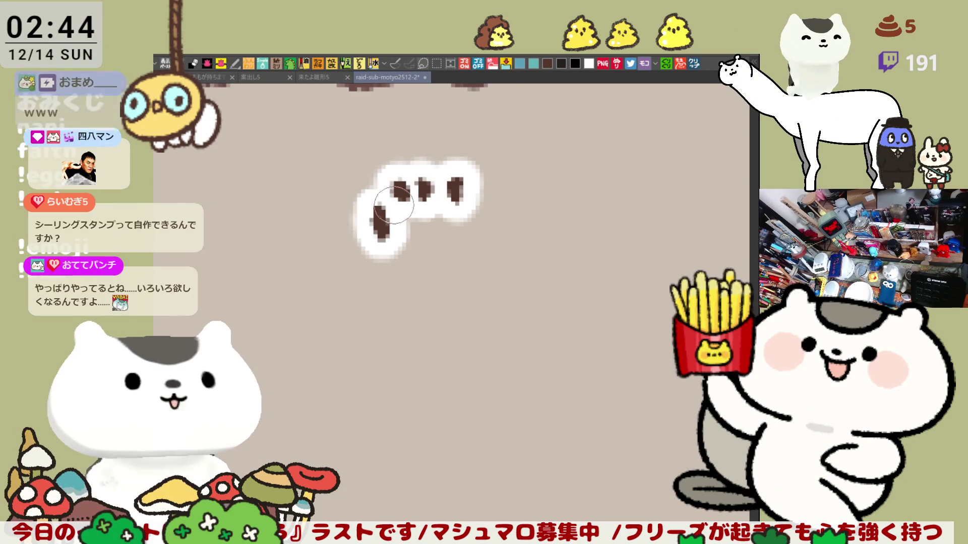
mouse_move(389, 207)
left_mouse_down()
mouse_move(383, 235)
mouse_move(484, 237)
left_mouse_up()
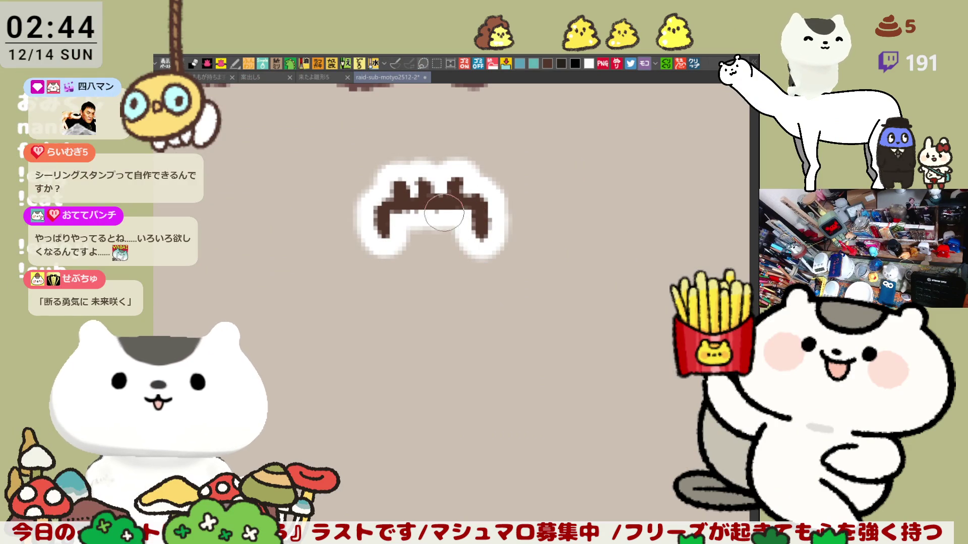
mouse_move(436, 221)
left_mouse_down()
mouse_move(426, 247)
mouse_move(454, 237)
mouse_move(433, 265)
mouse_move(406, 274)
mouse_move(450, 277)
left_mouse_up()
key("ctrl+z")
key("ctrl+z")
key("ctrl+z")
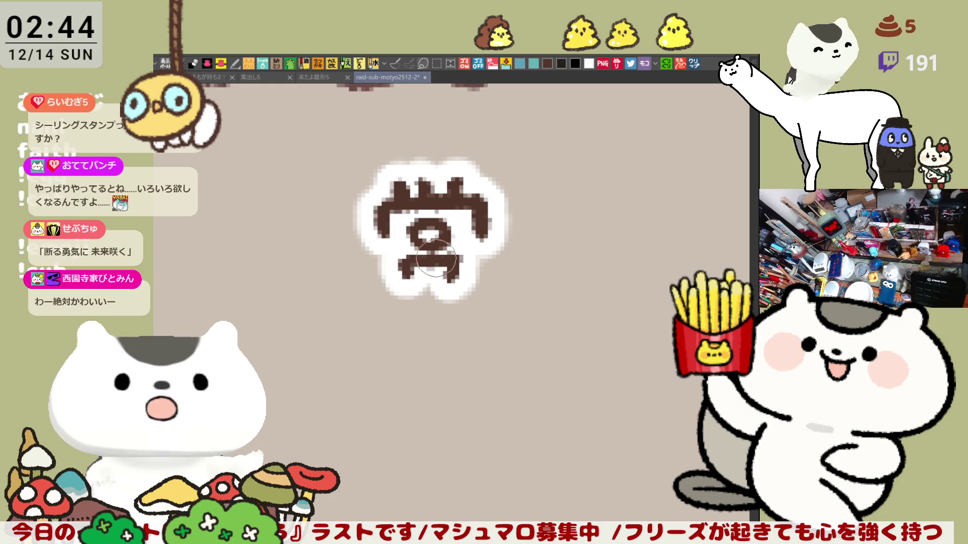
left_click_drag(428, 246, 428, 292)
scroll(451, 226, "right", 3)
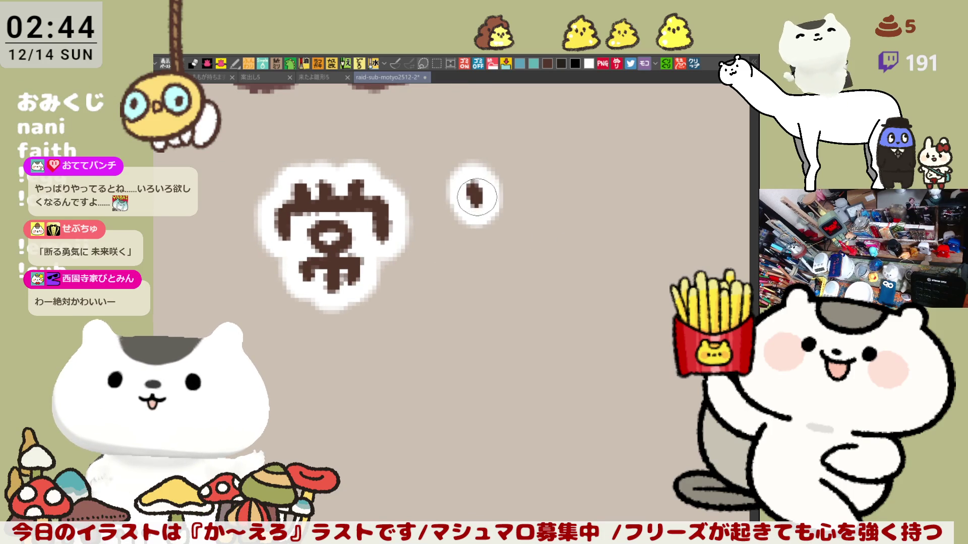
mouse_move(478, 185)
left_mouse_down()
mouse_move(480, 197)
mouse_move(439, 222)
mouse_move(527, 226)
left_mouse_up()
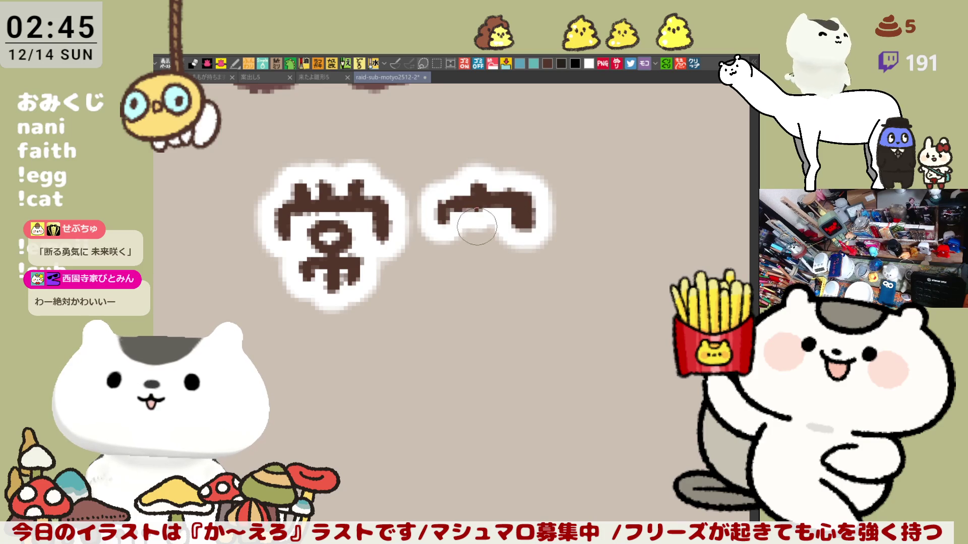
key("ctrl+z")
left_click_drag(438, 200, 535, 228)
mouse_move(457, 204)
left_mouse_down()
mouse_move(437, 214)
mouse_move(456, 279)
left_mouse_up()
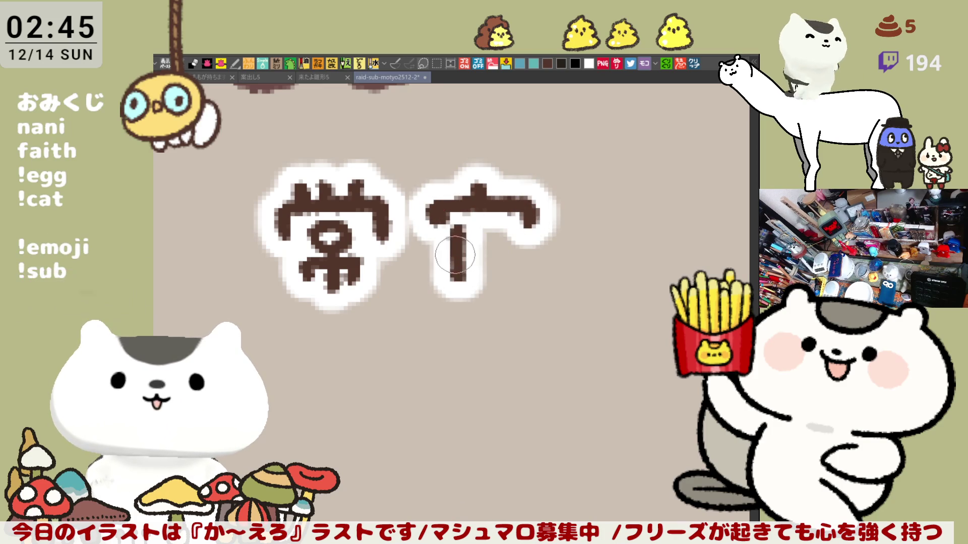
left_click_drag(435, 244, 438, 263)
mouse_move(496, 234)
left_mouse_down()
mouse_move(499, 227)
mouse_move(497, 247)
mouse_move(483, 248)
mouse_move(504, 252)
mouse_move(484, 262)
mouse_move(509, 282)
left_mouse_up()
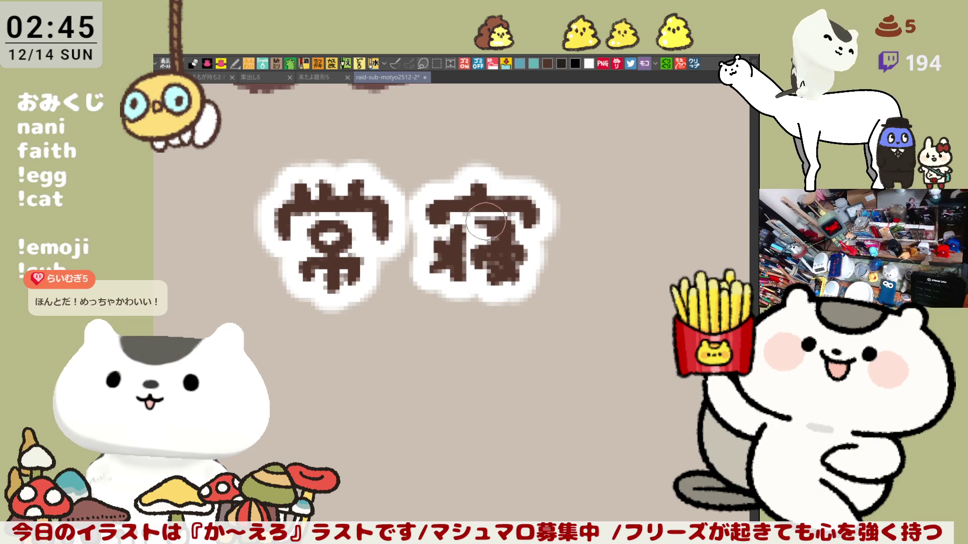
Step: Letter the third and fourth characters of the name, then zoom back out
mouse_move(590, 242)
left_mouse_down()
mouse_move(456, 224)
mouse_move(446, 267)
left_mouse_up()
mouse_move(449, 229)
left_mouse_down()
mouse_move(483, 226)
mouse_move(496, 282)
left_mouse_up()
left_click_drag(524, 232, 509, 282)
key("ctrl+z")
key("ctrl+z")
key("ctrl+z")
left_click_drag(443, 214, 441, 268)
mouse_move(456, 229)
left_mouse_down()
mouse_move(501, 226)
mouse_move(507, 260)
left_mouse_up()
mouse_move(542, 224)
left_mouse_down()
mouse_move(605, 219)
mouse_move(540, 262)
left_mouse_up()
key("ctrl+z")
key("ctrl+z")
mouse_move(547, 216)
left_mouse_down()
mouse_move(612, 211)
mouse_move(537, 272)
left_mouse_up()
mouse_move(603, 214)
left_mouse_down()
mouse_move(625, 229)
mouse_move(567, 275)
mouse_move(607, 260)
left_mouse_up()
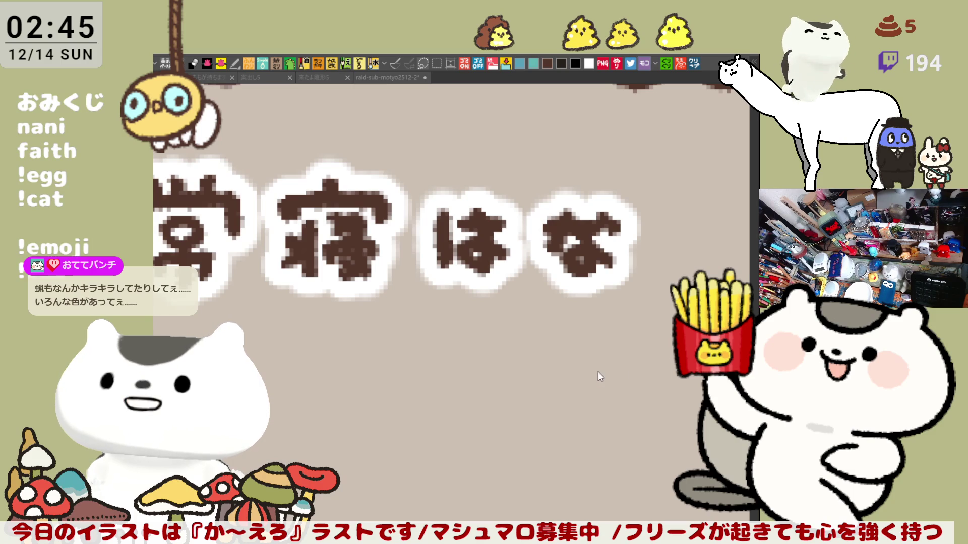
scroll(601, 364, "down", 5)
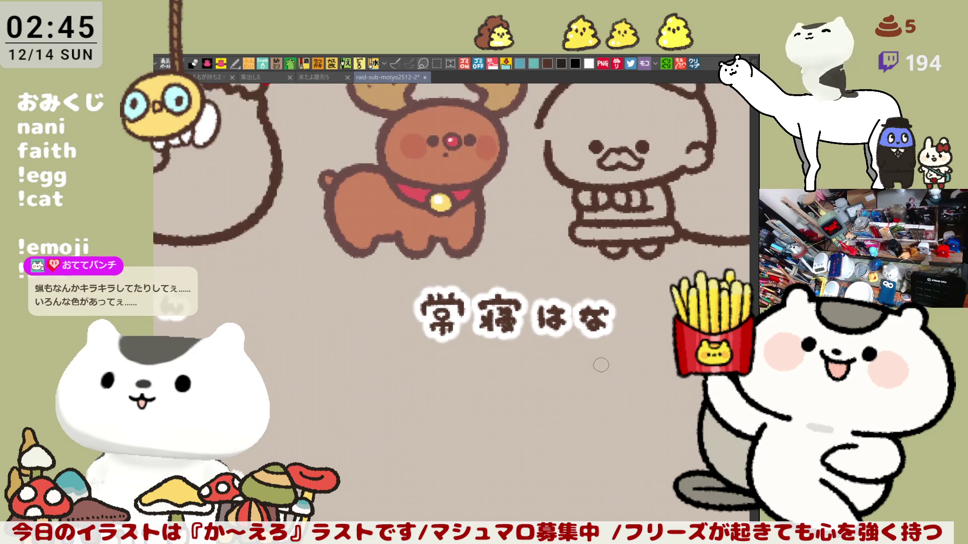
scroll(601, 364, "down", 2)
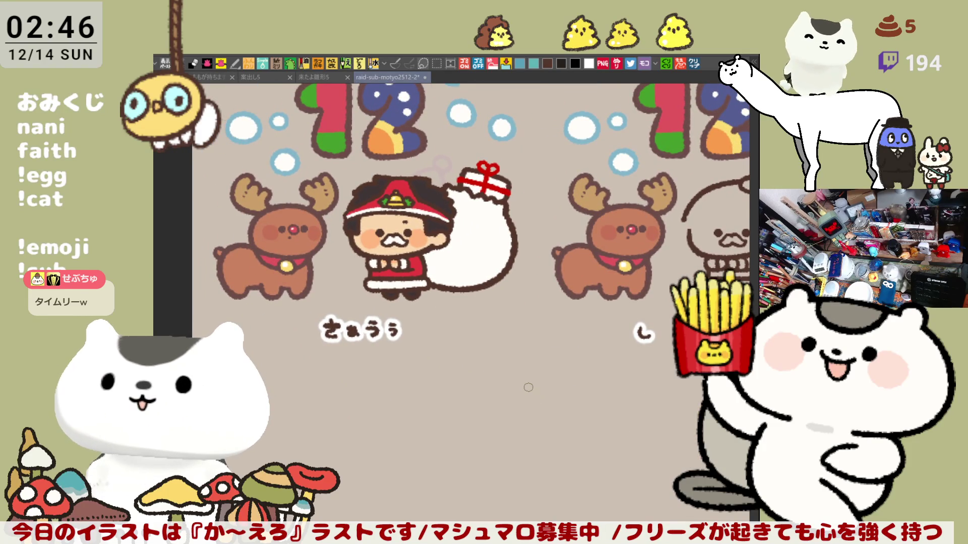
Step: Zoom out and pan down to the gacha rows, then zoom in on a teal placeholder head
scroll(528, 387, "down", 5)
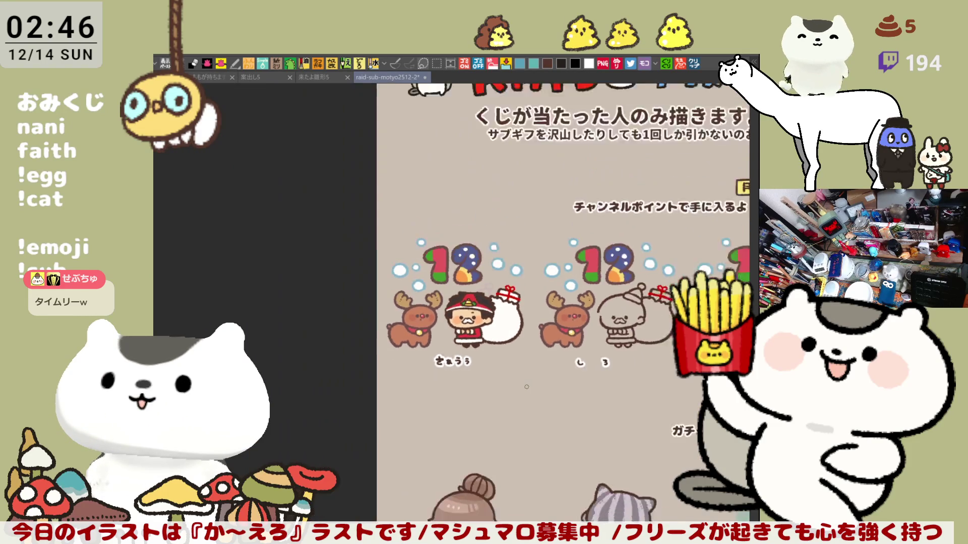
left_click_drag(611, 376, 481, 320)
left_click_drag(483, 434, 483, 312)
mouse_move(627, 342)
left_mouse_down()
mouse_move(483, 313)
mouse_move(456, 347)
left_mouse_up()
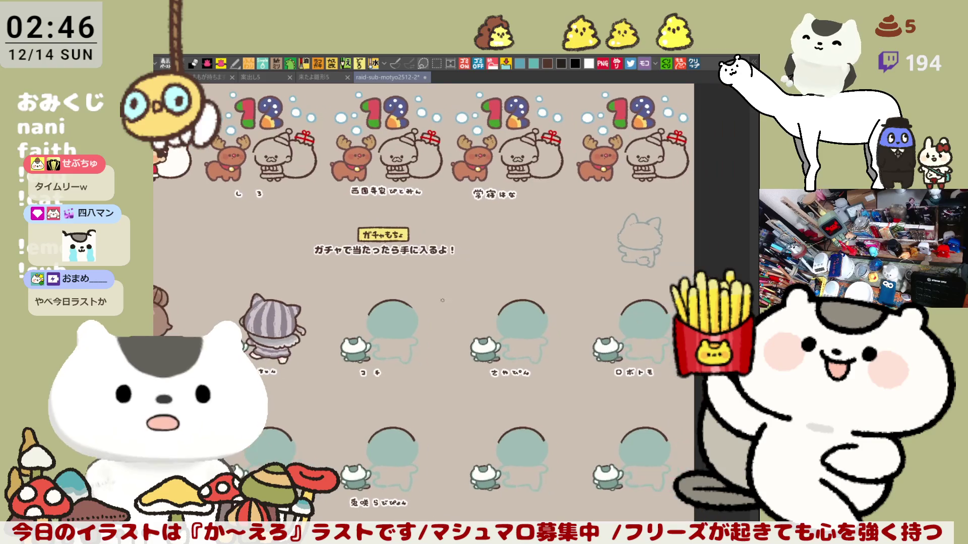
mouse_move(443, 283)
left_mouse_down()
mouse_move(483, 316)
mouse_move(489, 302)
left_mouse_up()
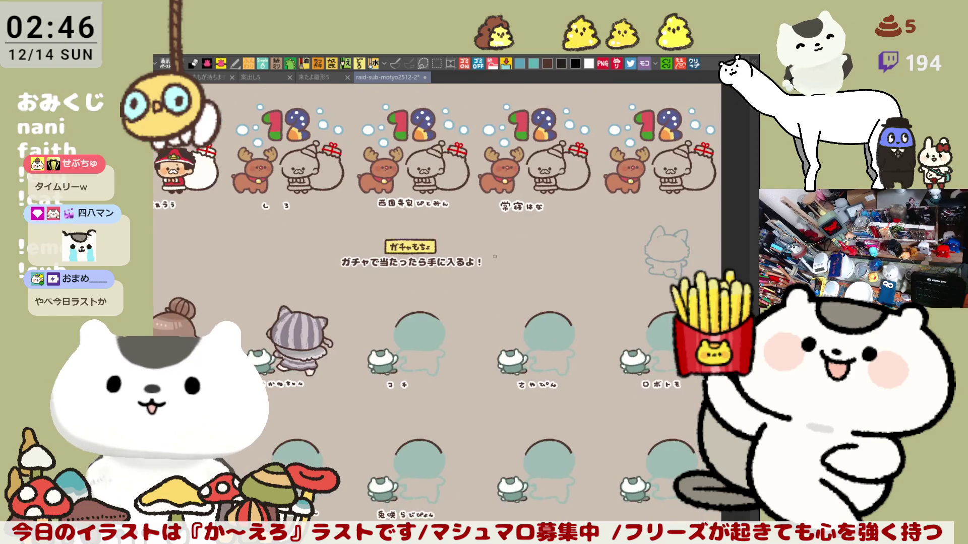
left_click_drag(494, 257, 521, 232)
scroll(521, 232, "up", 8)
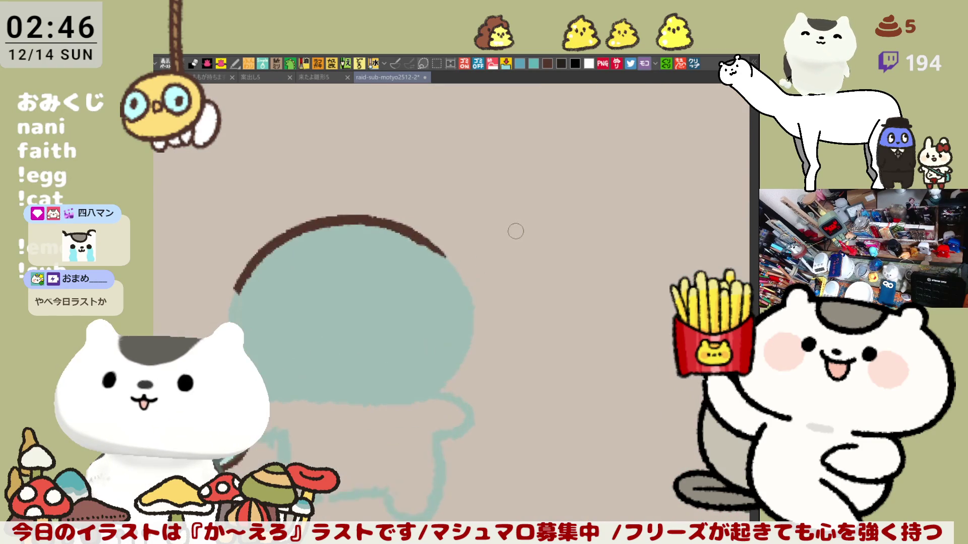
Step: Lasso the brown arc over the teal placeholder head and delete it
left_click_drag(515, 231, 523, 343)
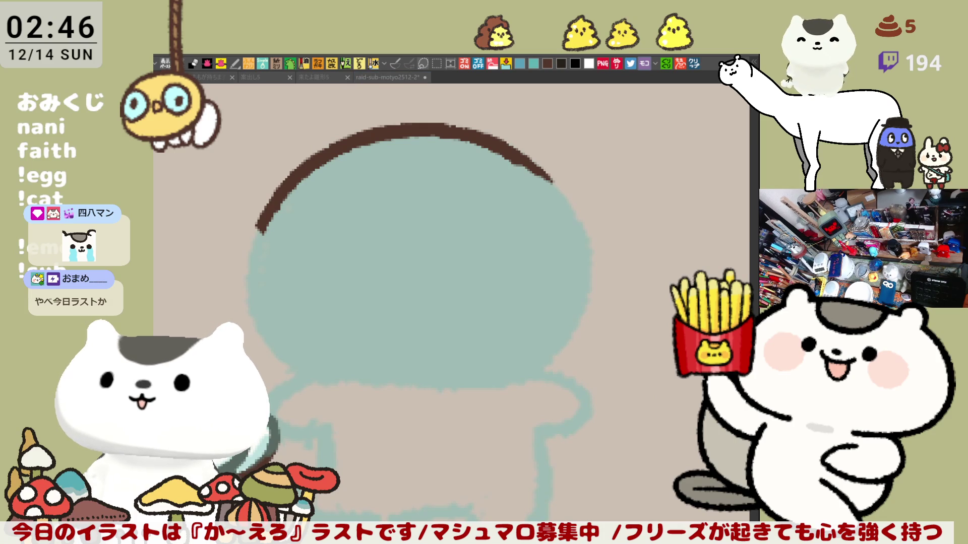
left_click_drag(519, 235, 520, 303)
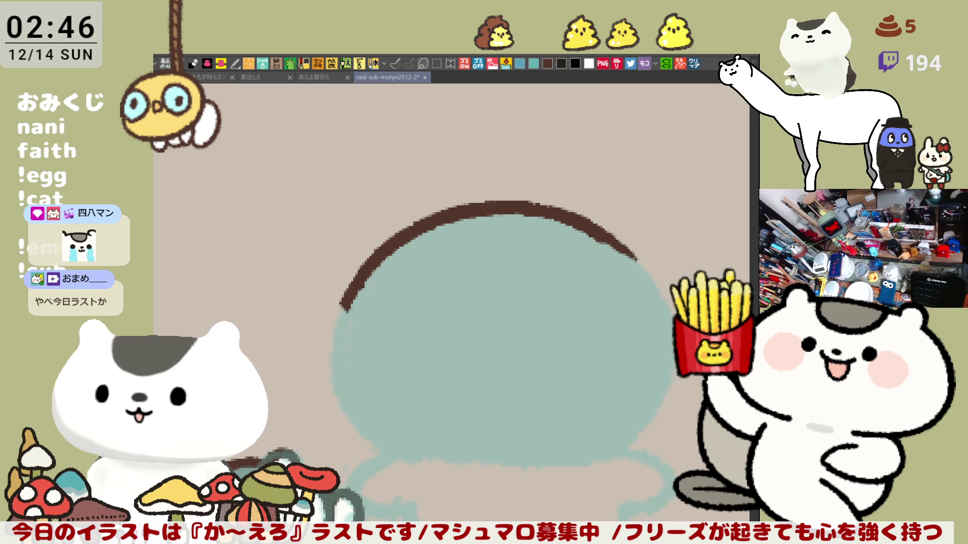
key("m")
mouse_move(270, 239)
left_mouse_down()
mouse_move(670, 227)
mouse_move(264, 282)
left_mouse_up()
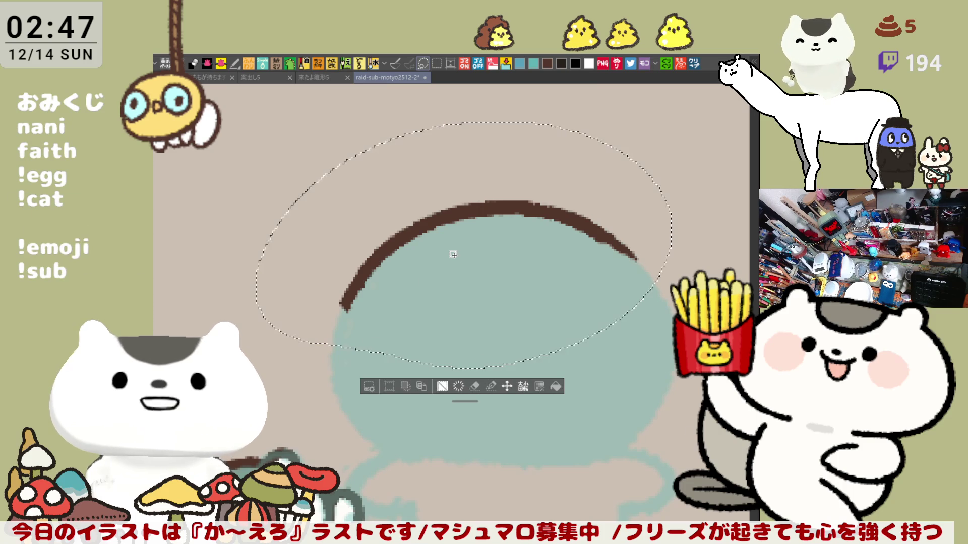
key("Delete")
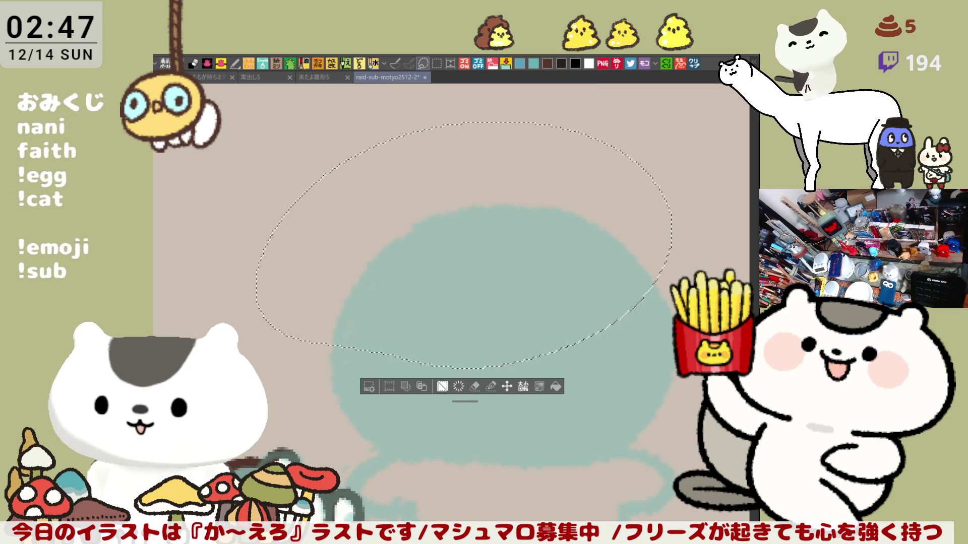
key("ctrl+d")
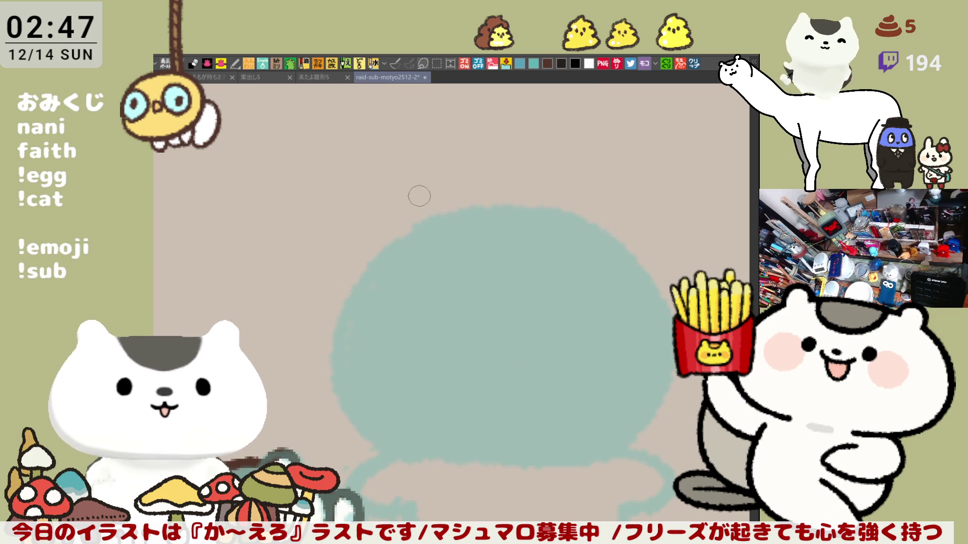
mouse_move(376, 200)
left_mouse_down()
mouse_move(386, 293)
mouse_move(423, 286)
left_mouse_up()
key("ctrl+z")
Step: Draw the brown outline across the top of the teal head, joining it to the sides
left_click_drag(392, 223, 490, 200)
key("ctrl+z")
mouse_move(387, 218)
left_mouse_down()
mouse_move(488, 188)
mouse_move(512, 198)
mouse_move(531, 233)
mouse_move(515, 265)
left_mouse_up()
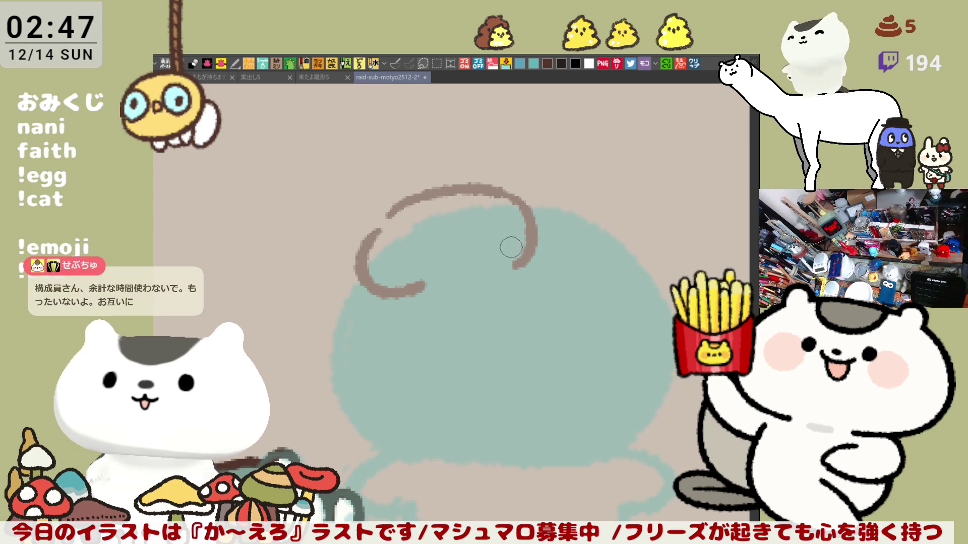
key("ctrl+z")
mouse_move(492, 191)
left_mouse_down()
mouse_move(519, 205)
mouse_move(483, 274)
left_mouse_up()
key("ctrl+z")
key("ctrl+z")
left_click_drag(389, 221, 481, 194)
key("ctrl+z")
mouse_move(388, 218)
left_mouse_down()
mouse_move(474, 188)
mouse_move(519, 267)
left_mouse_up()
key("ctrl+z")
key("ctrl+z")
mouse_move(387, 222)
left_mouse_down()
mouse_move(464, 205)
mouse_move(512, 210)
mouse_move(474, 278)
left_mouse_up()
key("ctrl+z")
mouse_move(481, 194)
left_mouse_down()
mouse_move(517, 237)
mouse_move(458, 271)
left_mouse_up()
key("ctrl+z")
mouse_move(478, 194)
left_mouse_down()
mouse_move(512, 242)
mouse_move(432, 282)
mouse_move(454, 264)
mouse_move(436, 283)
mouse_move(480, 266)
mouse_move(464, 266)
left_mouse_up()
key("ctrl+z")
key("ctrl+z")
left_click_drag(483, 202, 519, 207)
key("ctrl+z")
left_click_drag(444, 191, 512, 212)
left_click_drag(374, 230, 389, 228)
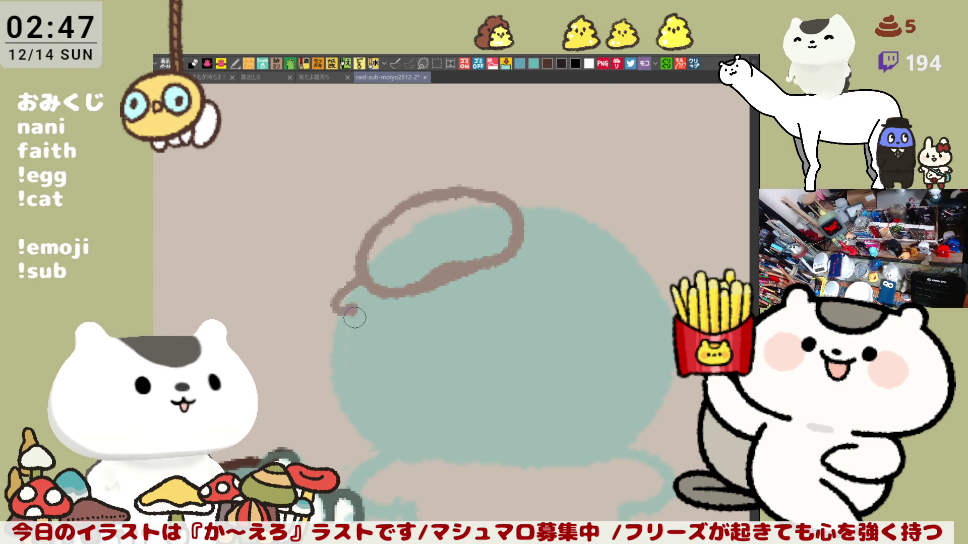
Step: Refine the loop at the head's top left, thickening its tail and lower edge
mouse_move(367, 284)
left_mouse_down()
mouse_move(335, 318)
mouse_move(380, 300)
mouse_move(335, 304)
mouse_move(361, 313)
mouse_move(385, 303)
mouse_move(348, 298)
mouse_move(353, 312)
mouse_move(383, 290)
mouse_move(428, 290)
left_mouse_up()
key("ctrl+z")
key("ctrl+z")
key("ctrl+z")
key("ctrl+z")
left_click_drag(366, 279, 359, 313)
left_click_drag(403, 287, 491, 259)
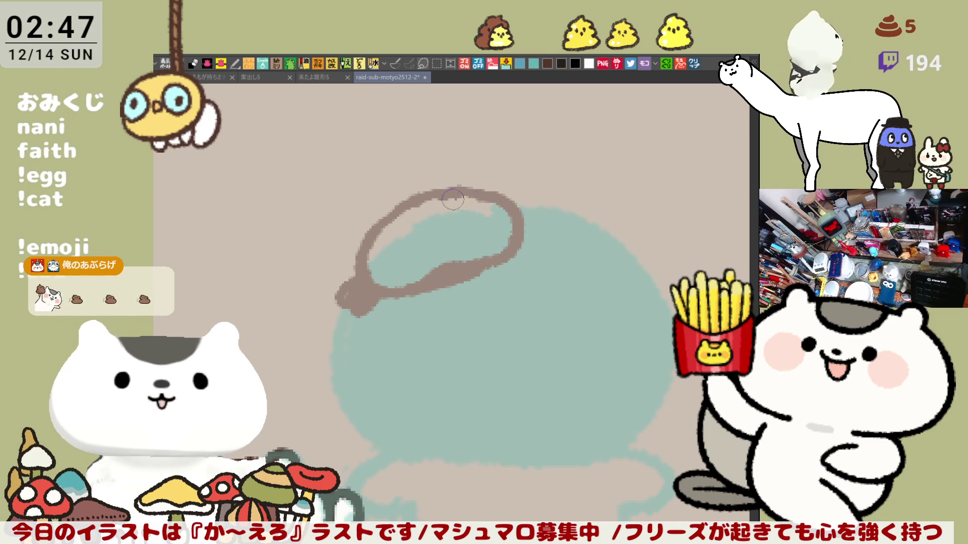
mouse_move(448, 200)
left_mouse_down()
mouse_move(382, 232)
mouse_move(428, 197)
left_mouse_up()
left_click_drag(368, 242, 399, 207)
key("ctrl+z")
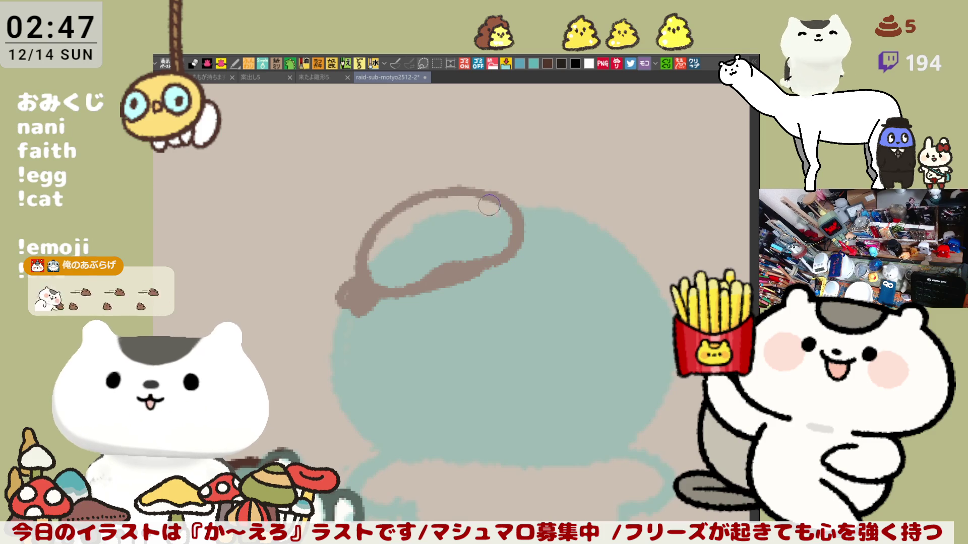
Step: Draw the brown outline down the head's left side to the bottom
scroll(469, 318, "down", 3)
left_click_drag(368, 250, 374, 361)
key("ctrl+z")
left_click_drag(356, 243, 374, 315)
key("ctrl+z")
left_click_drag(361, 239, 401, 404)
key("ctrl+z")
mouse_move(355, 237)
left_mouse_down()
mouse_move(355, 366)
mouse_move(401, 403)
mouse_move(348, 268)
mouse_move(394, 393)
left_mouse_up()
key("ctrl+z")
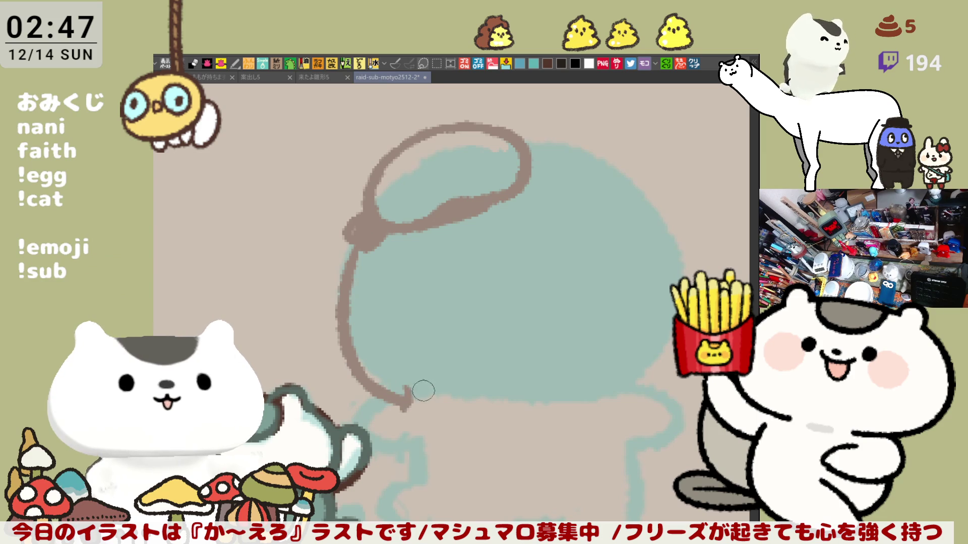
key("ctrl+z")
left_click_drag(363, 230, 402, 403)
key("ctrl+z")
mouse_move(356, 235)
left_mouse_down()
mouse_move(361, 367)
mouse_move(406, 374)
mouse_move(396, 385)
mouse_move(542, 392)
left_mouse_up()
key("ctrl+z")
left_click_drag(401, 381, 608, 388)
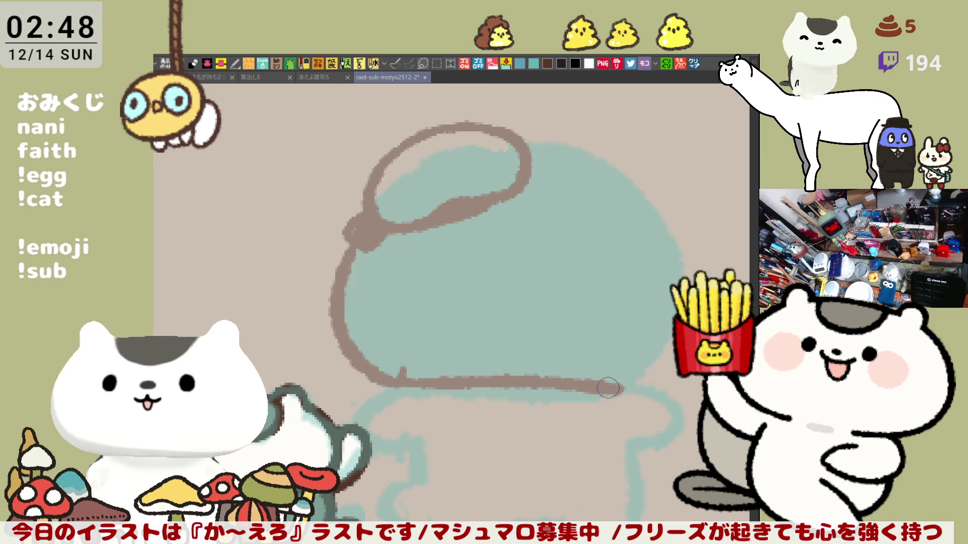
key("ctrl+z")
key("ctrl+z")
mouse_move(356, 234)
left_mouse_down()
mouse_move(341, 270)
mouse_move(401, 383)
left_mouse_up()
key("ctrl+z")
mouse_move(355, 234)
left_mouse_down()
mouse_move(339, 267)
mouse_move(394, 399)
left_mouse_up()
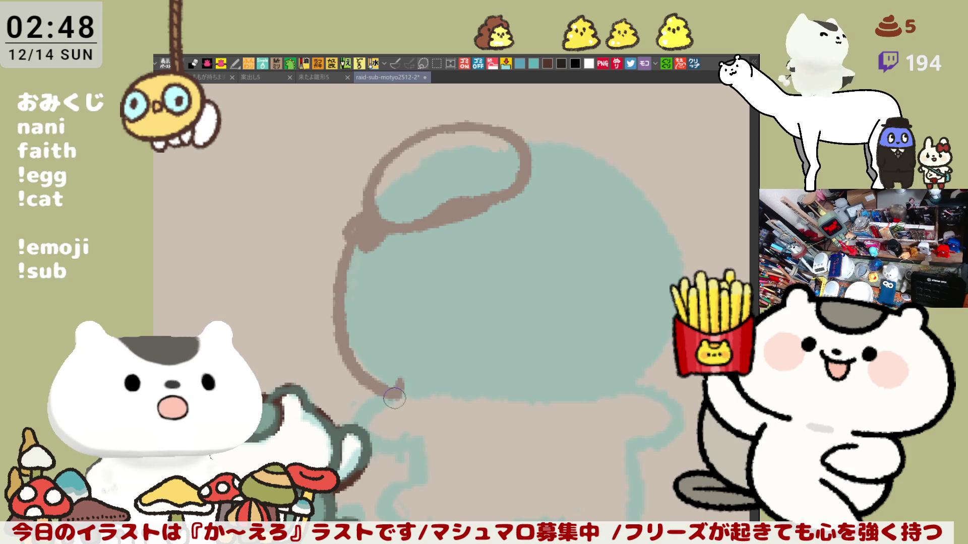
key("ctrl+z")
key("ctrl+z")
left_click_drag(355, 233, 396, 403)
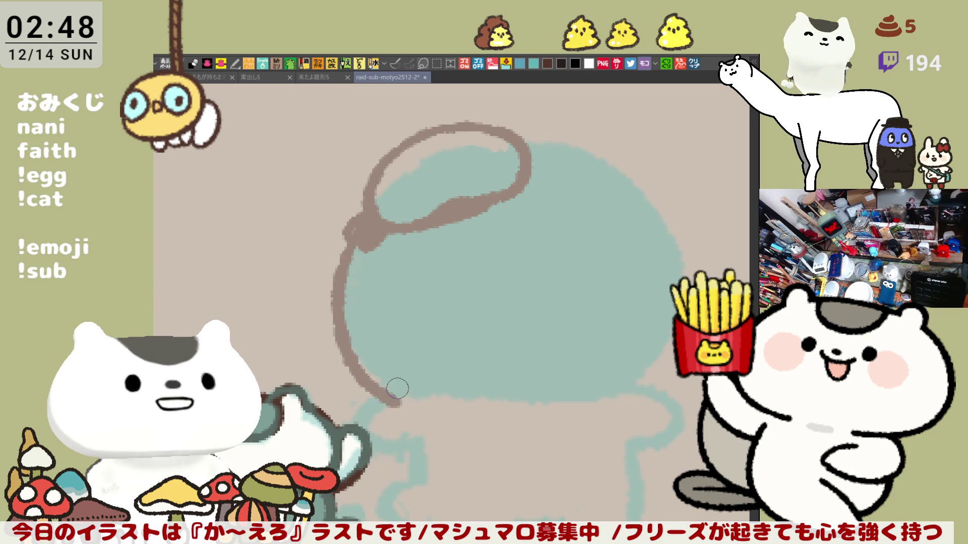
Step: Draw the head's bottom edge in brown and trim it back with the eraser
mouse_move(398, 402)
left_mouse_down()
mouse_move(427, 383)
mouse_move(582, 387)
left_mouse_up()
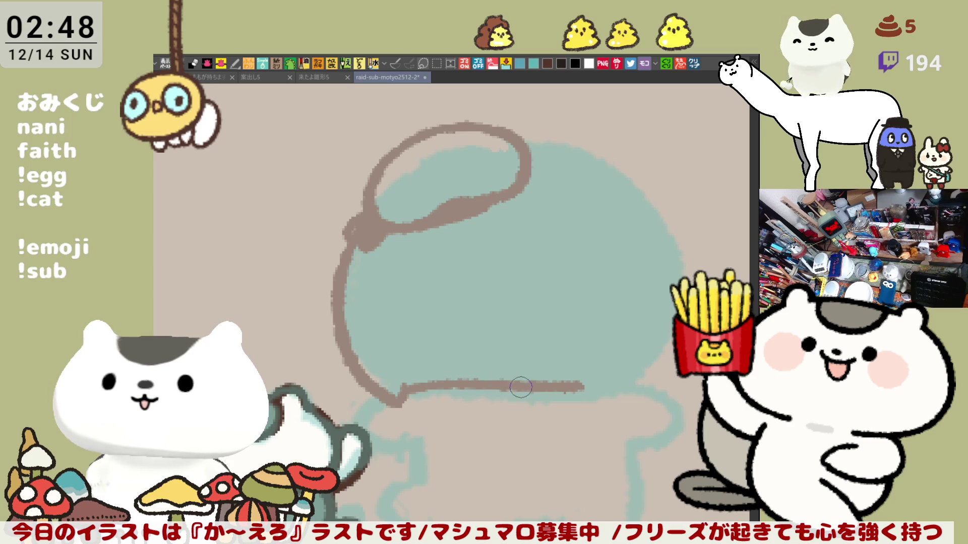
key("ctrl+z")
key("ctrl+y")
key("ctrl+z")
left_click_drag(411, 392, 585, 396)
key("ctrl+z")
left_click_drag(401, 398, 608, 389)
key("ctrl+z")
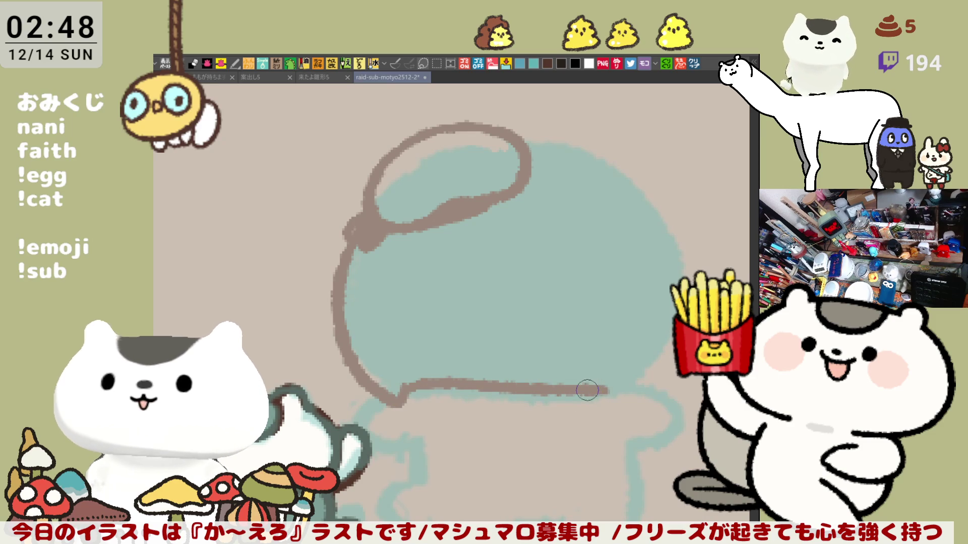
key("ctrl+z")
left_click_drag(413, 387, 584, 396)
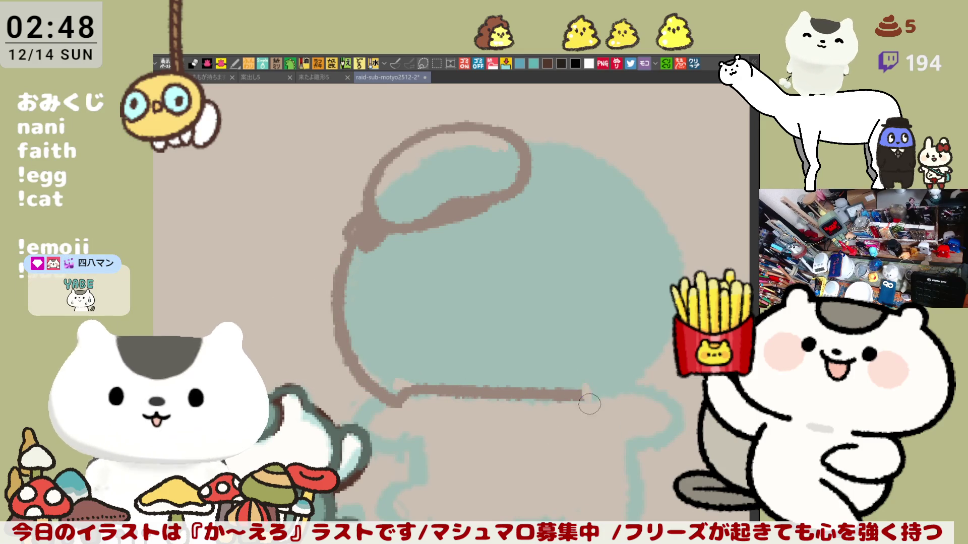
mouse_move(585, 405)
left_mouse_down()
mouse_move(607, 389)
mouse_move(600, 402)
left_mouse_up()
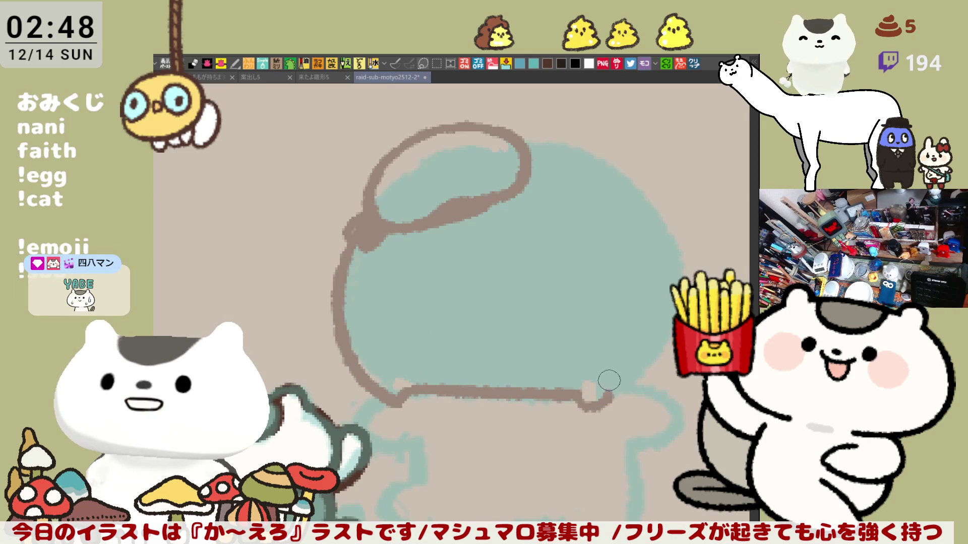
Step: Draw the head's right outline from the top right down to the bottom
mouse_move(528, 145)
left_mouse_down()
mouse_move(560, 151)
mouse_move(570, 134)
mouse_move(570, 153)
left_mouse_up()
key("ctrl+z")
mouse_move(535, 138)
left_mouse_down()
mouse_move(688, 257)
mouse_move(667, 274)
mouse_move(622, 393)
left_mouse_up()
key("ctrl+z")
left_click_drag(659, 307, 611, 394)
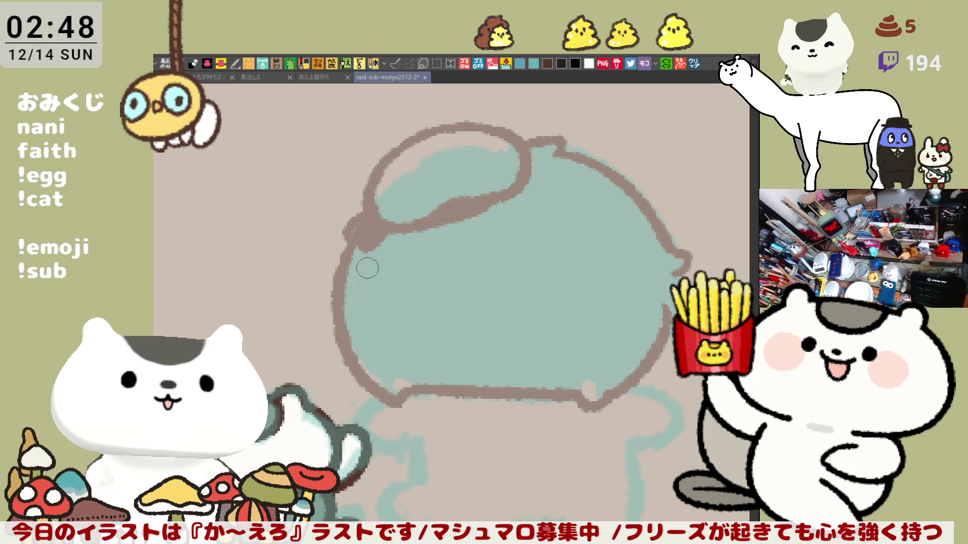
Step: Add a rounded looped ear on the left side of the head
mouse_move(355, 221)
left_mouse_down()
mouse_move(348, 252)
mouse_move(308, 241)
mouse_move(333, 315)
left_mouse_up()
key("ctrl+z")
mouse_move(352, 237)
left_mouse_down()
mouse_move(312, 320)
mouse_move(337, 310)
left_mouse_up()
key("ctrl+z")
mouse_move(347, 243)
left_mouse_down()
mouse_move(299, 260)
mouse_move(335, 315)
left_mouse_up()
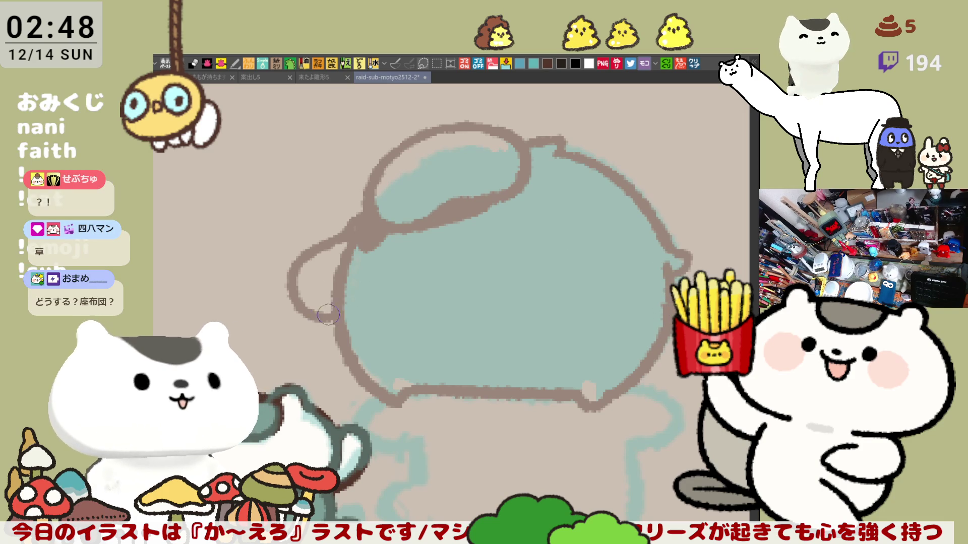
Step: Draw a floppy brown ear loop on the head's right side
mouse_move(648, 211)
left_mouse_down()
mouse_move(701, 258)
mouse_move(619, 225)
mouse_move(648, 233)
left_mouse_up()
key("ctrl+z")
mouse_move(606, 196)
left_mouse_down()
mouse_move(642, 244)
mouse_move(590, 256)
left_mouse_up()
key("ctrl+z")
mouse_move(612, 194)
left_mouse_down()
mouse_move(652, 237)
mouse_move(594, 265)
left_mouse_up()
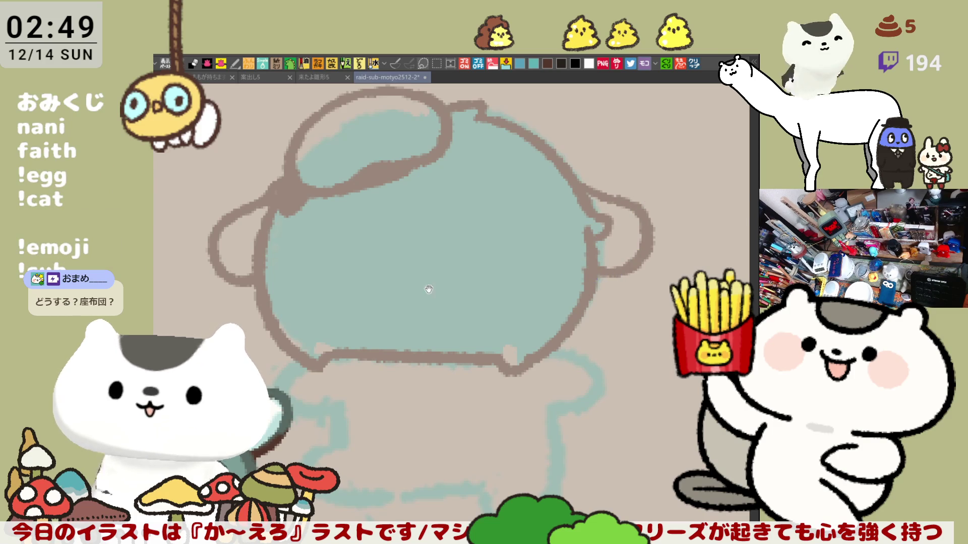
Step: Erase the old left ear loop plus the stray strokes and dark blob left of the head
left_click_drag(428, 289, 547, 299)
mouse_move(355, 222)
left_mouse_down()
mouse_move(337, 255)
mouse_move(340, 295)
mouse_move(356, 288)
left_mouse_up()
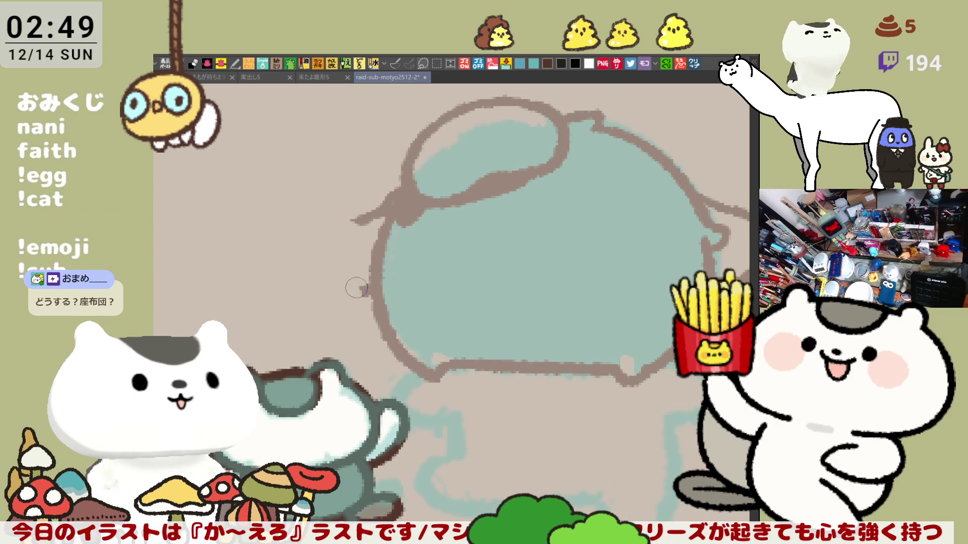
scroll(371, 252, "right", 3)
mouse_move(292, 206)
left_mouse_down()
mouse_move(310, 292)
mouse_move(331, 237)
left_mouse_up()
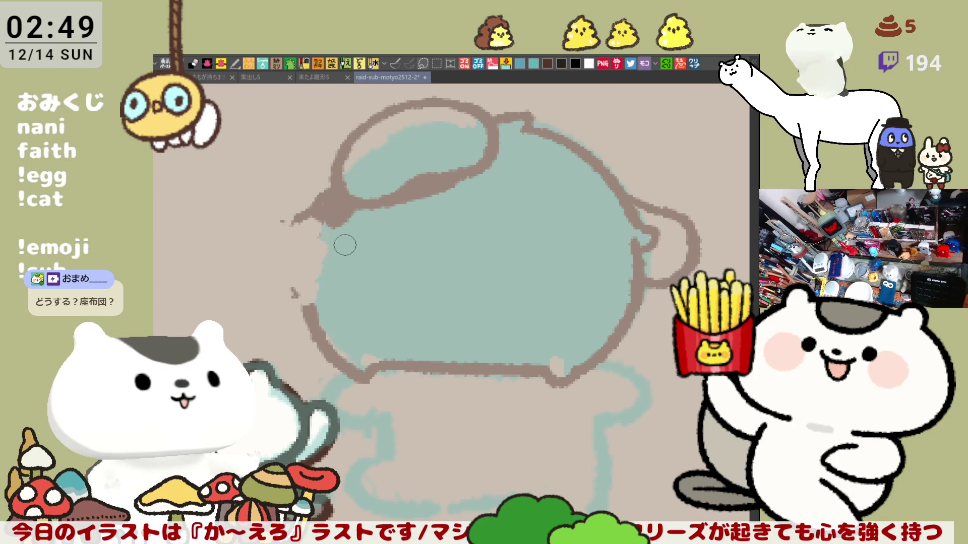
mouse_move(330, 204)
left_mouse_down()
mouse_move(310, 219)
mouse_move(346, 203)
mouse_move(310, 249)
mouse_move(305, 209)
mouse_move(270, 231)
mouse_move(363, 250)
mouse_move(371, 232)
mouse_move(323, 243)
mouse_move(312, 282)
mouse_move(330, 202)
mouse_move(297, 214)
mouse_move(313, 222)
mouse_move(352, 211)
mouse_move(333, 192)
mouse_move(305, 216)
mouse_move(325, 212)
left_mouse_up()
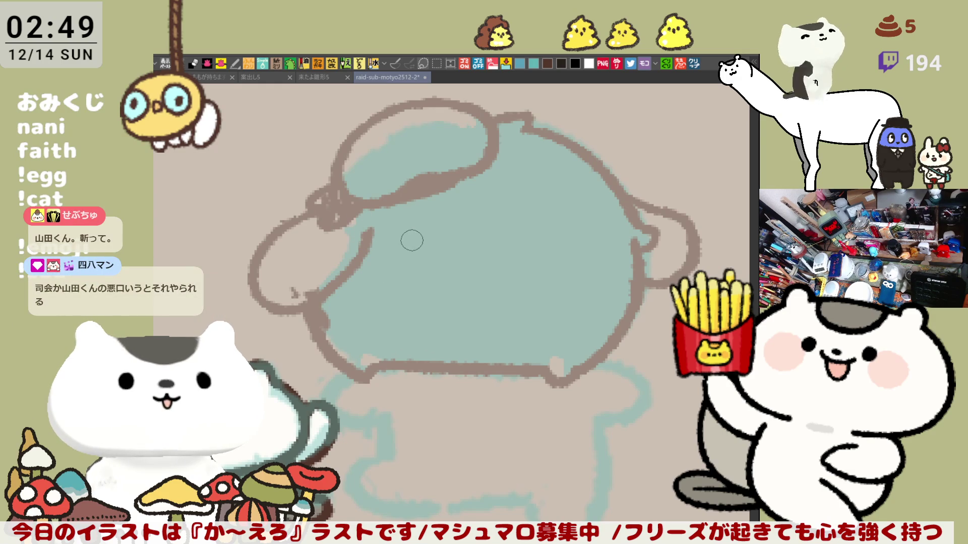
Step: Redraw where the left ear meets the body, extending its outline downward
mouse_move(328, 288)
left_mouse_down()
mouse_move(291, 292)
mouse_move(313, 286)
mouse_move(326, 315)
left_mouse_up()
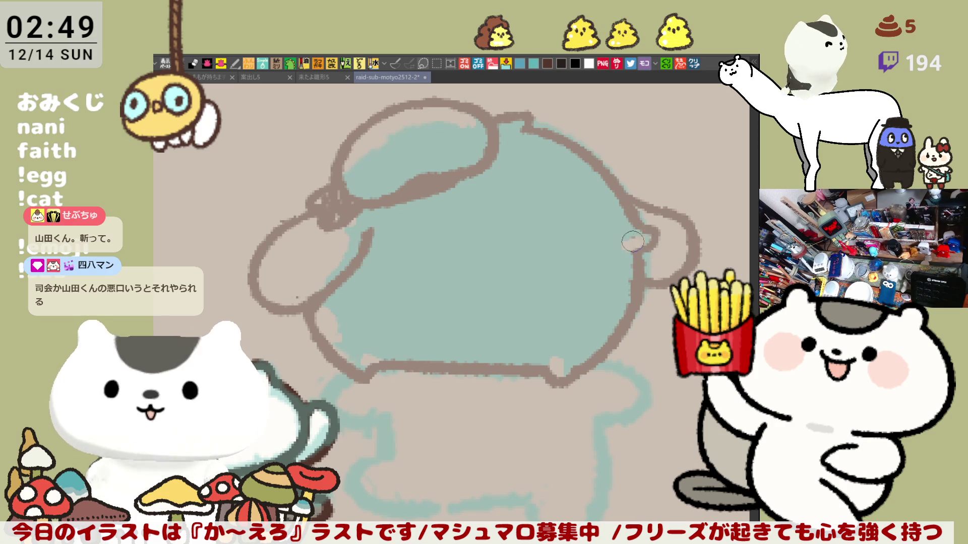
left_click_drag(373, 207, 362, 246)
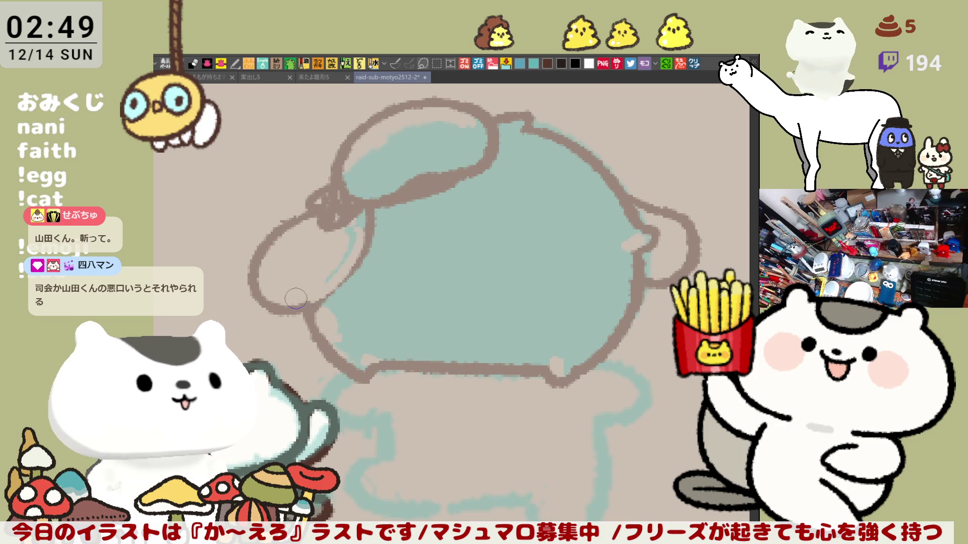
mouse_move(371, 210)
left_mouse_down()
mouse_move(344, 278)
mouse_move(302, 311)
left_mouse_up()
mouse_move(426, 257)
left_mouse_down()
mouse_move(454, 330)
mouse_move(450, 373)
mouse_move(439, 352)
mouse_move(430, 361)
left_mouse_up()
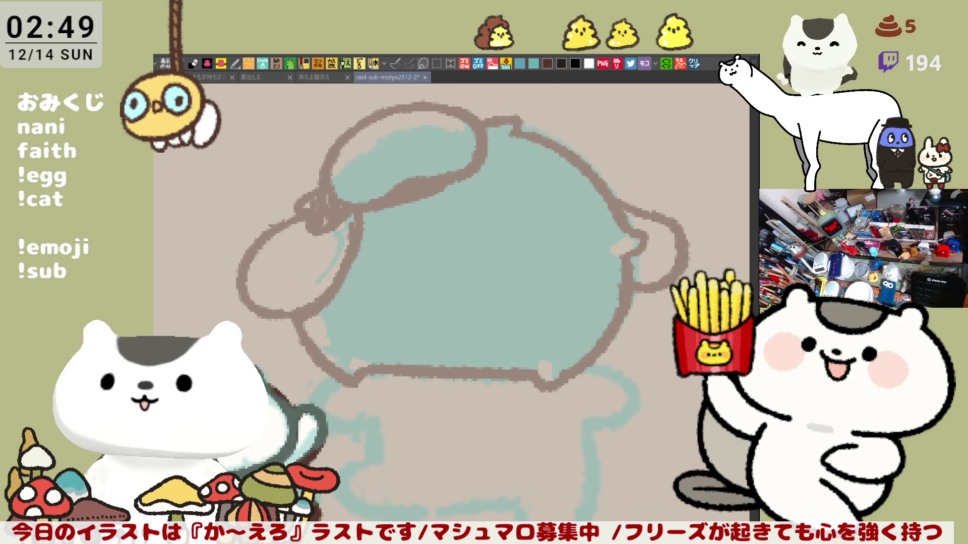
Step: Lasso the capped, eared teal head and shift it up-right with a slight tilt using Ctrl+T
scroll(437, 381, "down", 4)
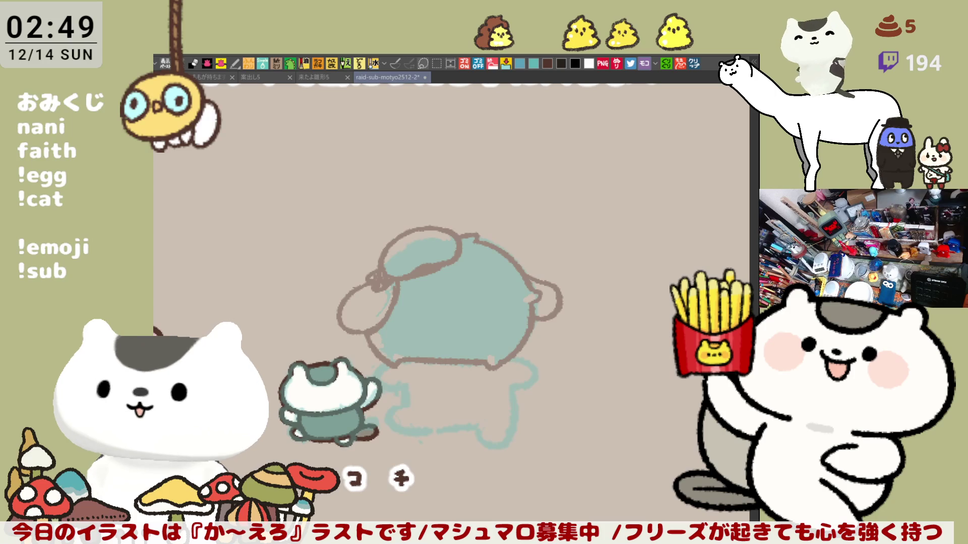
scroll(366, 296, "up", 4)
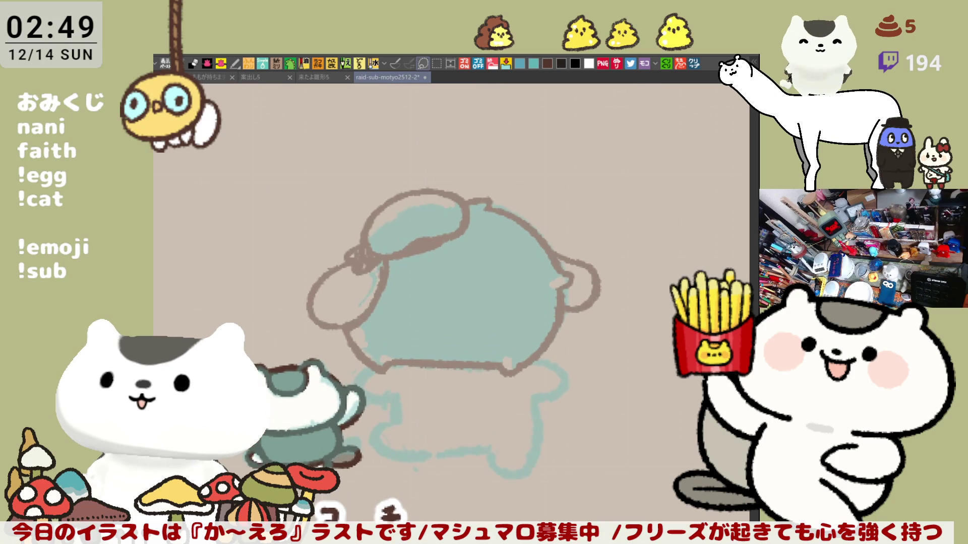
mouse_move(359, 301)
left_mouse_down()
mouse_move(283, 238)
mouse_move(355, 107)
mouse_move(510, 85)
mouse_move(627, 237)
mouse_move(575, 290)
mouse_move(406, 309)
mouse_move(359, 301)
left_mouse_up()
scroll(322, 260, "up", 2)
mouse_move(261, 219)
left_mouse_down()
mouse_move(312, 167)
mouse_move(429, 147)
mouse_move(542, 157)
mouse_move(595, 275)
left_mouse_up()
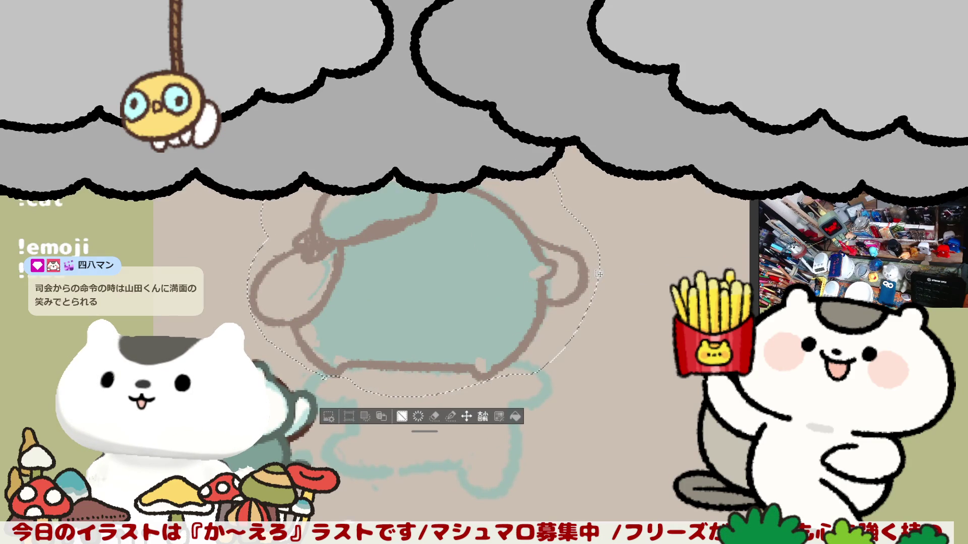
key("ctrl+t")
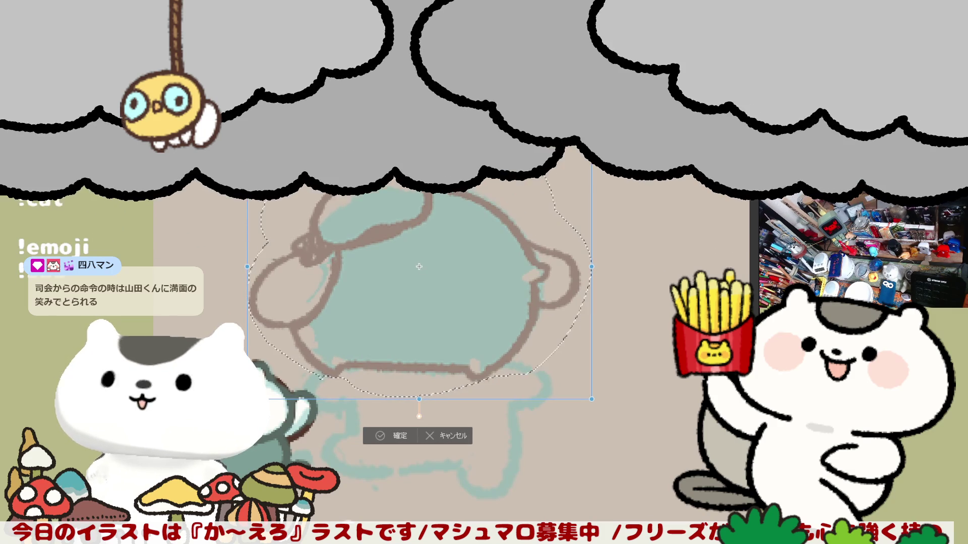
left_click_drag(519, 273, 533, 266)
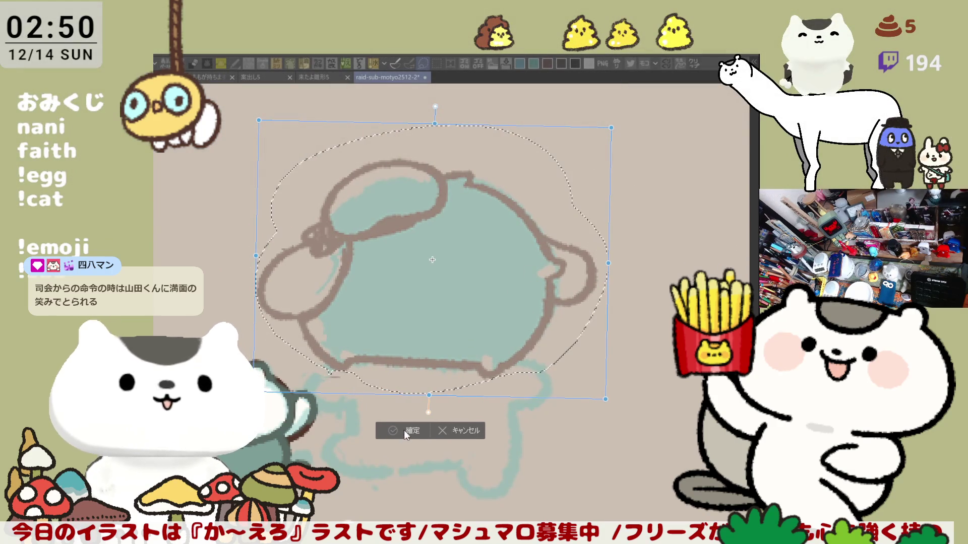
left_click(404, 430)
key("ctrl+d")
Step: Try several arm strokes below the head, undoing each attempt
mouse_move(338, 385)
left_mouse_down()
mouse_move(403, 330)
mouse_move(389, 318)
mouse_move(403, 351)
left_mouse_up()
key("ctrl+z")
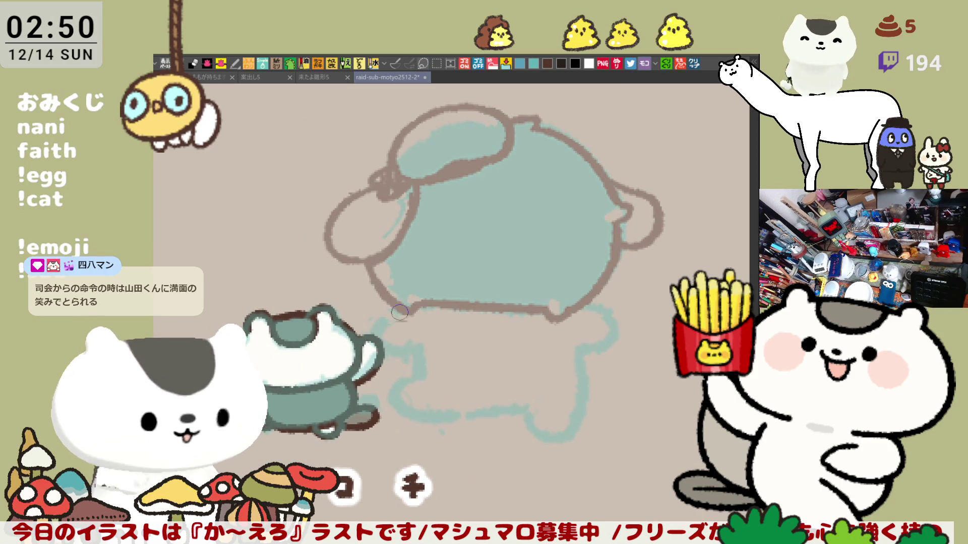
mouse_move(398, 309)
left_mouse_down()
mouse_move(375, 336)
mouse_move(414, 346)
left_mouse_up()
key("ctrl+z")
key("ctrl+z")
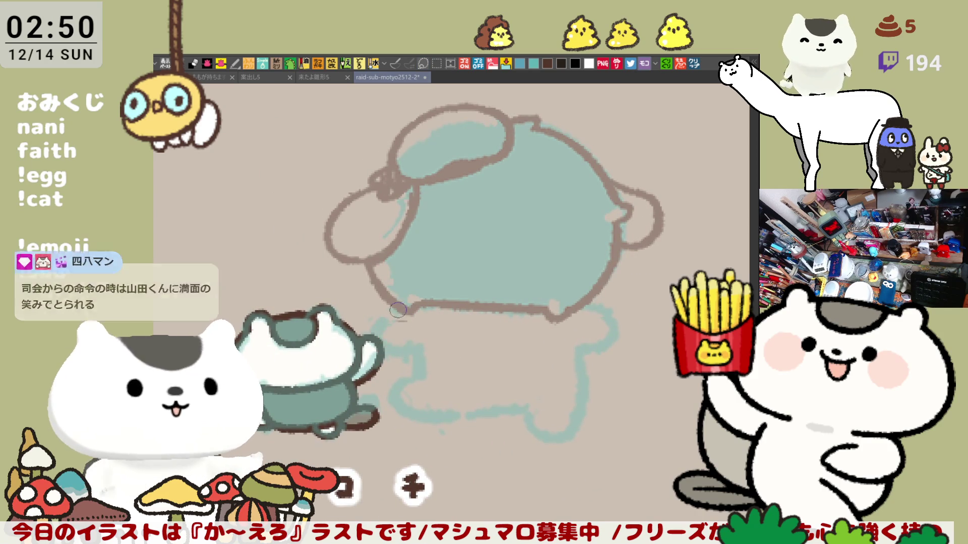
left_click_drag(403, 306, 408, 348)
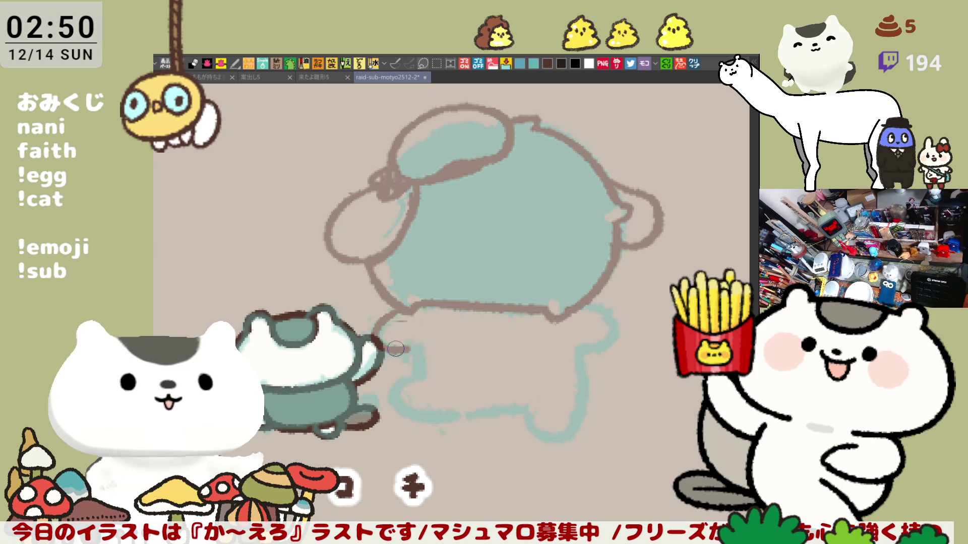
left_click_drag(418, 305, 414, 348)
key("ctrl+z")
mouse_move(412, 303)
left_mouse_down()
mouse_move(423, 328)
mouse_move(412, 375)
mouse_move(445, 380)
left_mouse_up()
key("ctrl+z")
key("ctrl+z")
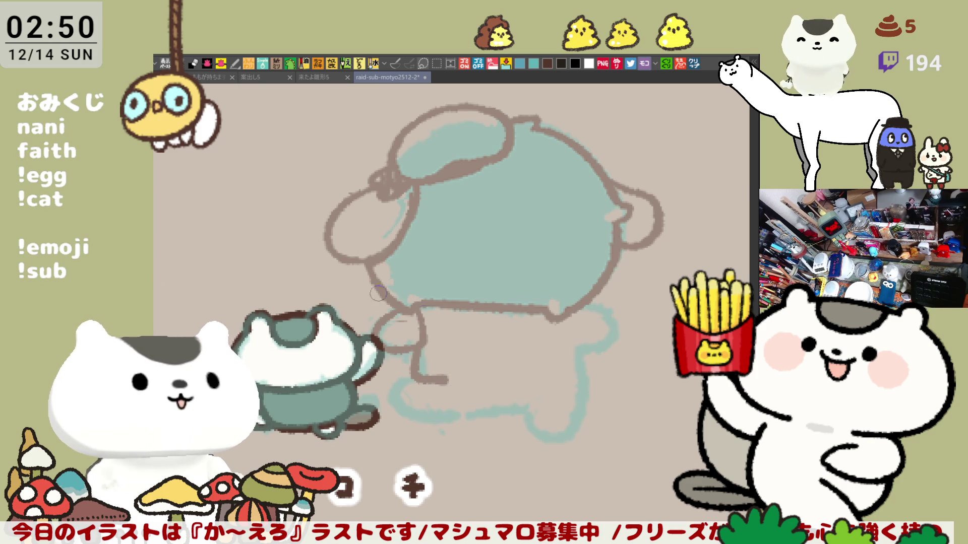
key("ctrl+z")
key("ctrl+z")
Step: Outline the body's left side, bottom edge and the pants' right side in brown
mouse_move(425, 343)
left_mouse_down()
mouse_move(413, 383)
mouse_move(504, 386)
left_mouse_up()
key("ctrl+z")
left_click_drag(419, 362, 485, 386)
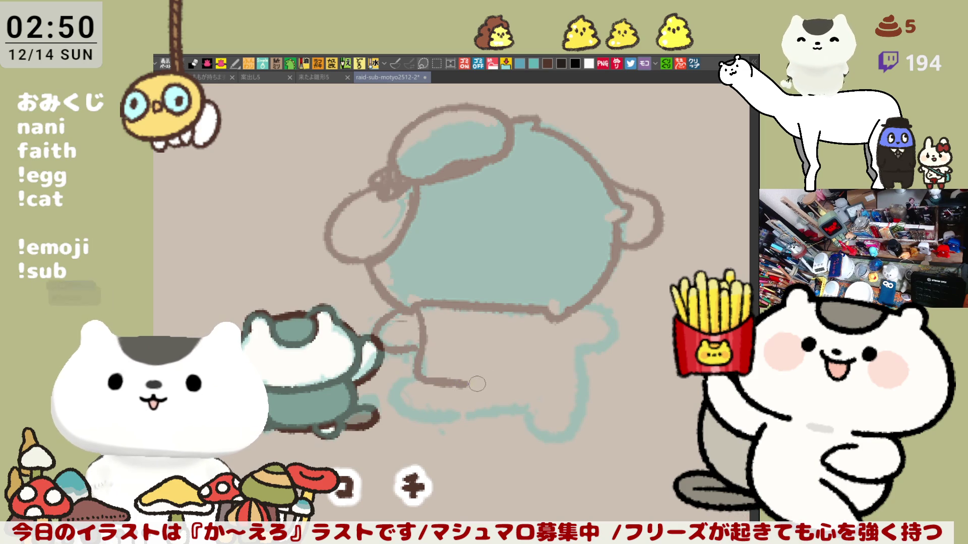
key("ctrl+z")
mouse_move(422, 342)
left_mouse_down()
mouse_move(412, 375)
mouse_move(494, 388)
left_mouse_up()
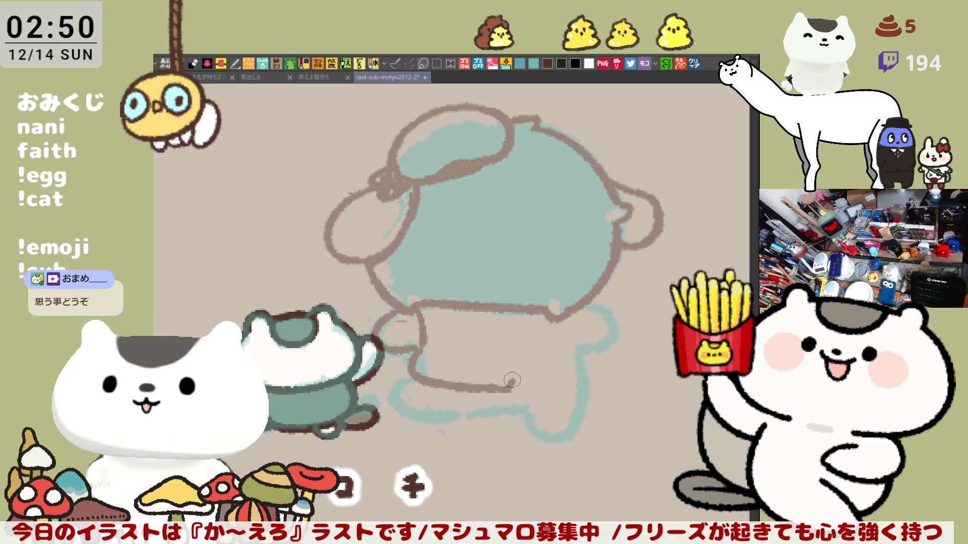
left_click_drag(520, 388, 585, 383)
key("ctrl+z")
key("ctrl+z")
left_click_drag(501, 380, 582, 387)
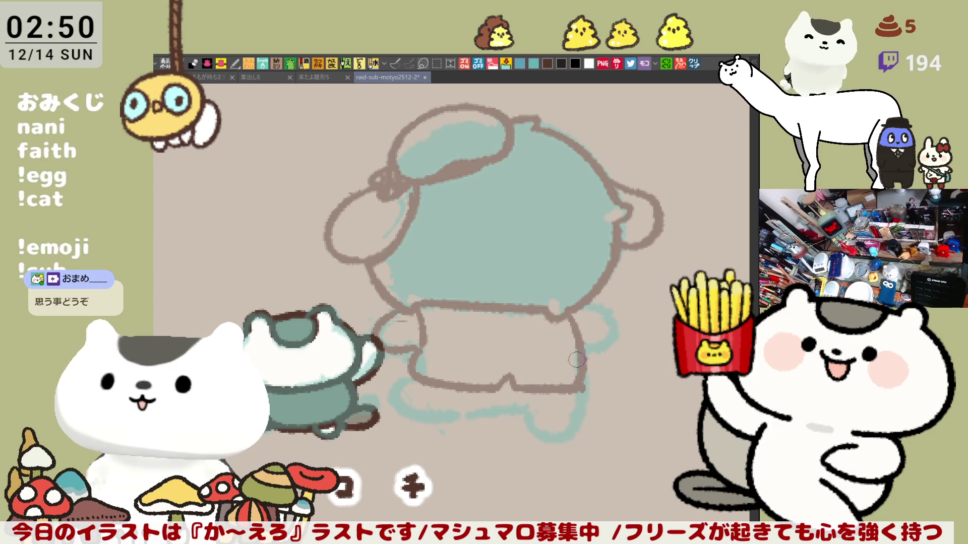
left_click_drag(571, 318, 584, 388)
key("ctrl+z")
left_click_drag(573, 322, 581, 383)
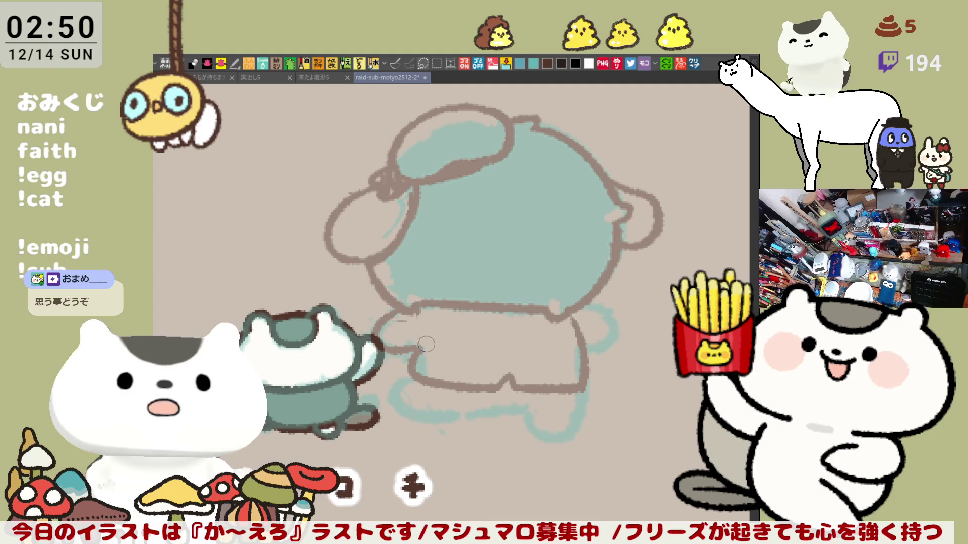
Step: Darken the shorts' left side and top edge, and outline the chibi's right arm
left_click_drag(417, 320, 418, 353)
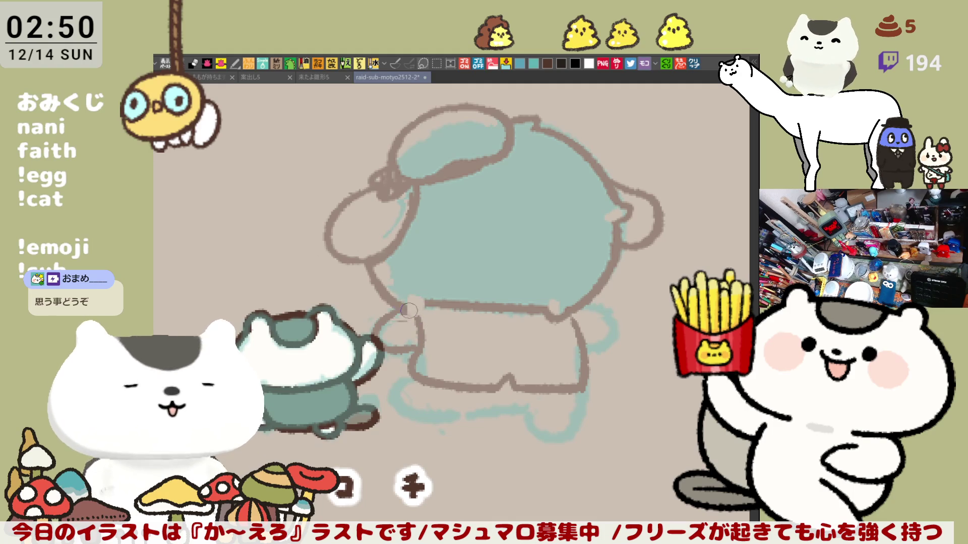
left_click_drag(409, 310, 422, 307)
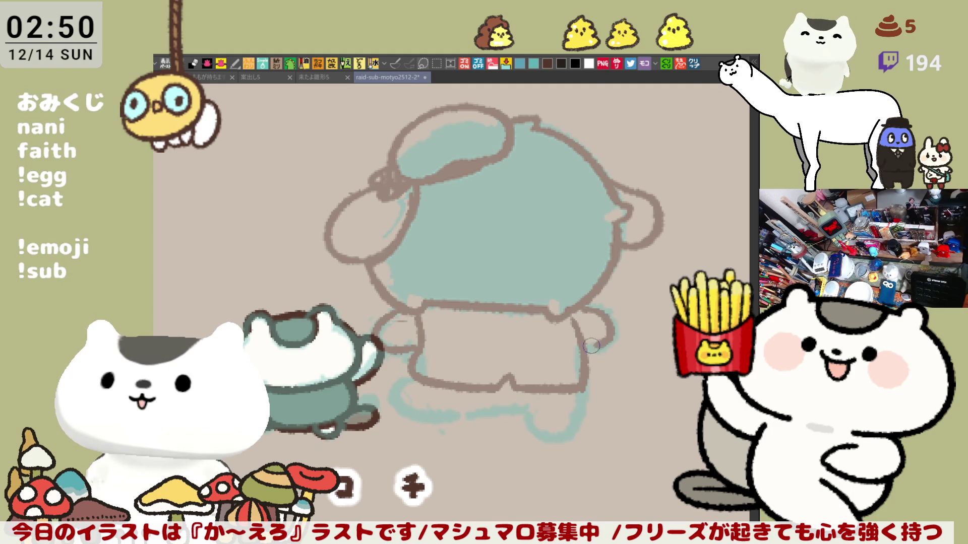
left_click_drag(579, 306, 580, 344)
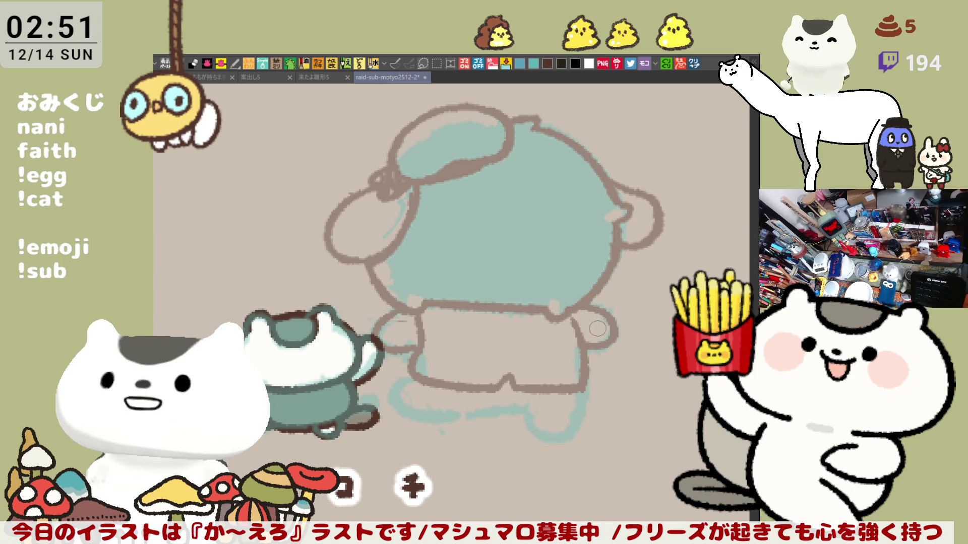
left_click_drag(533, 367, 541, 323)
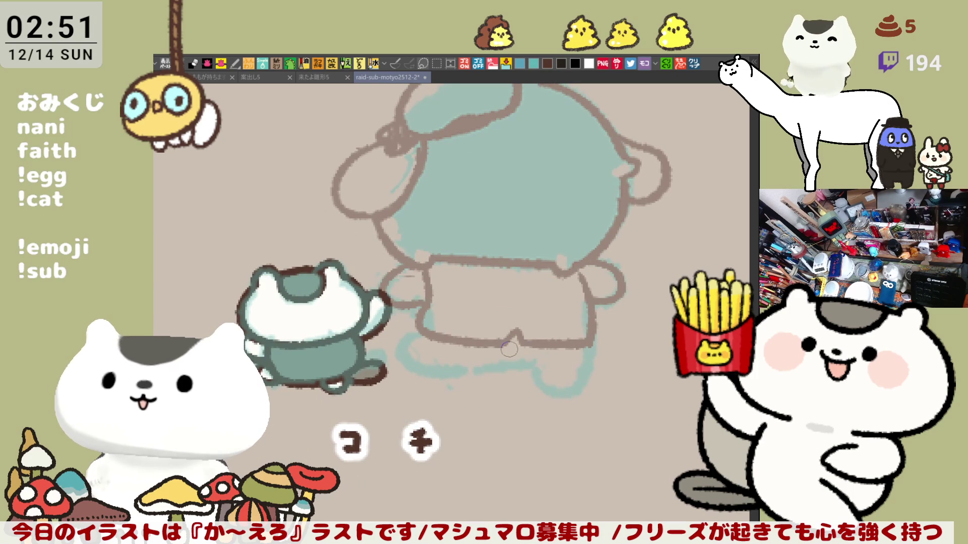
Step: Draw the bottom line of the shorts, retrying the curved bump at its end
left_click_drag(422, 318, 490, 332)
key("ctrl+z")
left_click_drag(413, 318, 497, 331)
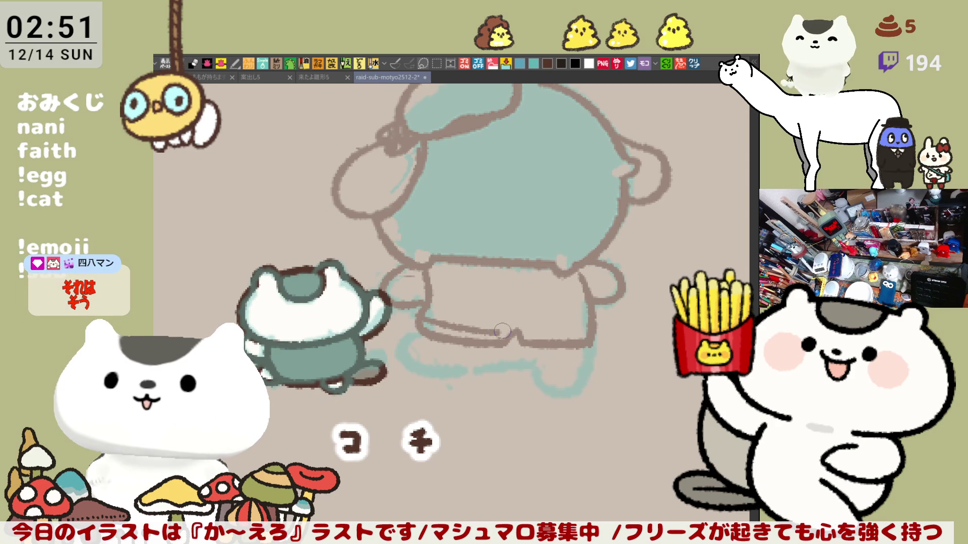
left_click_drag(502, 334, 585, 332)
key("ctrl+z")
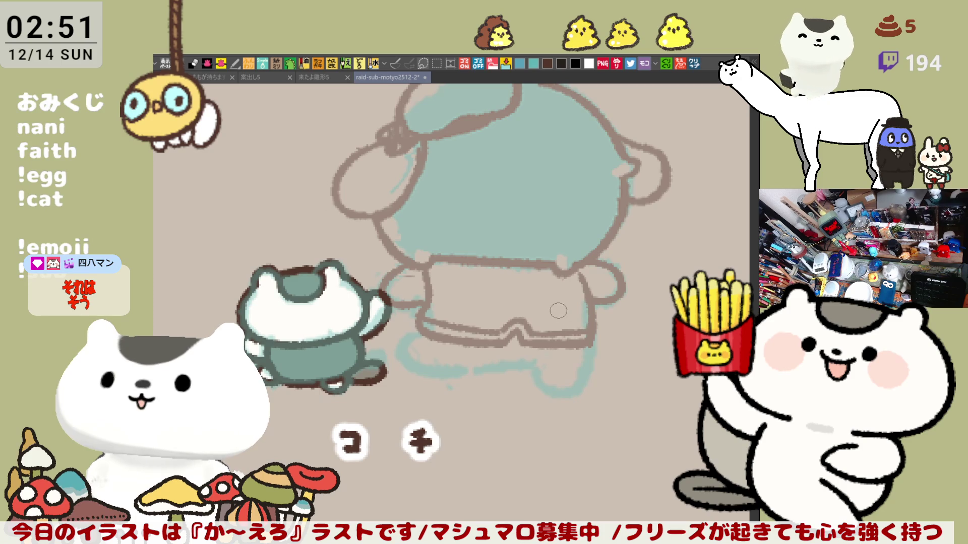
Step: Erase stray teal at the body's lower-left edge and outline that edge in brown
mouse_move(390, 223)
left_mouse_down()
mouse_move(396, 252)
mouse_move(419, 264)
mouse_move(439, 261)
left_mouse_up()
left_click_drag(387, 213, 416, 257)
key("ctrl+z")
left_click_drag(379, 216, 412, 256)
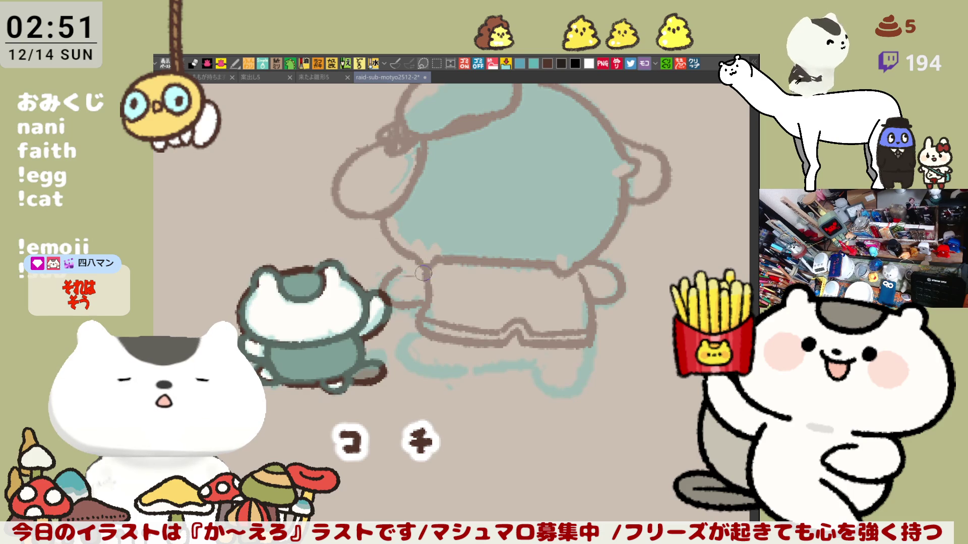
Step: Outline the bottom of the shorts and legs, extending the line to the right
mouse_move(452, 304)
left_mouse_down()
mouse_move(430, 281)
mouse_move(426, 350)
left_mouse_up()
key("ctrl+z")
mouse_move(393, 295)
left_mouse_down()
mouse_move(398, 310)
mouse_move(453, 347)
mouse_move(472, 340)
left_mouse_up()
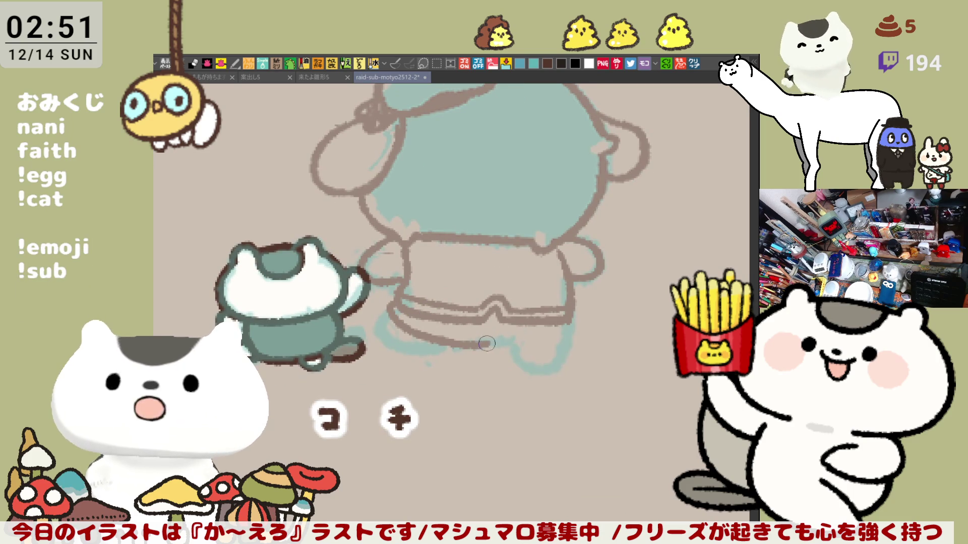
left_click_drag(486, 346, 575, 335)
key("ctrl+z")
left_click_drag(471, 346, 557, 339)
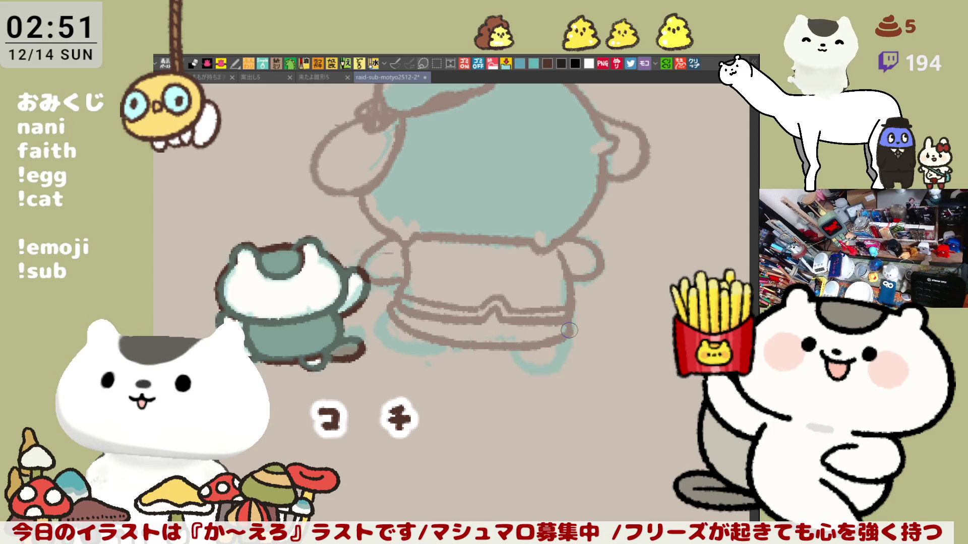
Step: Redraw the shorts' lower-left outline and draw a small foot below the shorts
mouse_move(391, 312)
left_mouse_down()
mouse_move(399, 337)
mouse_move(433, 352)
left_mouse_up()
key("ctrl+z")
mouse_move(386, 308)
left_mouse_down()
mouse_move(433, 348)
mouse_move(493, 356)
mouse_move(559, 343)
left_mouse_up()
key("ctrl+z")
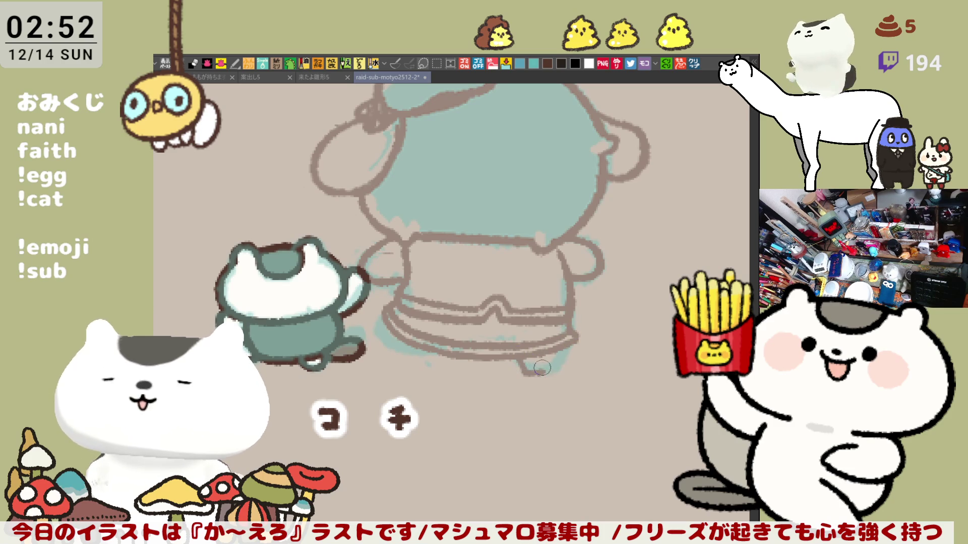
mouse_move(526, 361)
left_mouse_down()
mouse_move(521, 375)
mouse_move(557, 373)
mouse_move(567, 347)
mouse_move(529, 364)
mouse_move(516, 358)
mouse_move(522, 370)
mouse_move(554, 367)
mouse_move(521, 373)
mouse_move(551, 374)
mouse_move(564, 348)
mouse_move(547, 376)
mouse_move(556, 357)
left_mouse_up()
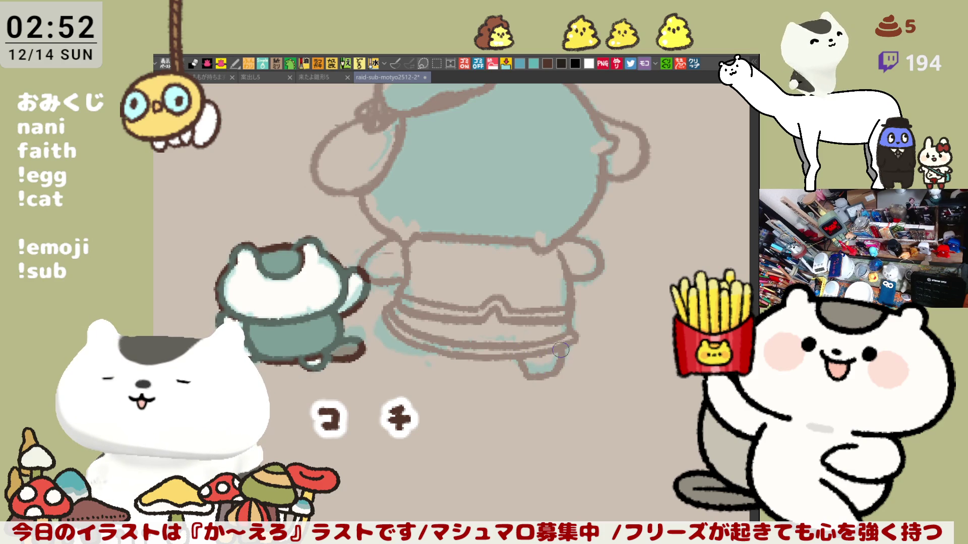
Step: Add a small rounded patch on the back of the shorts
scroll(497, 340, "left", 3)
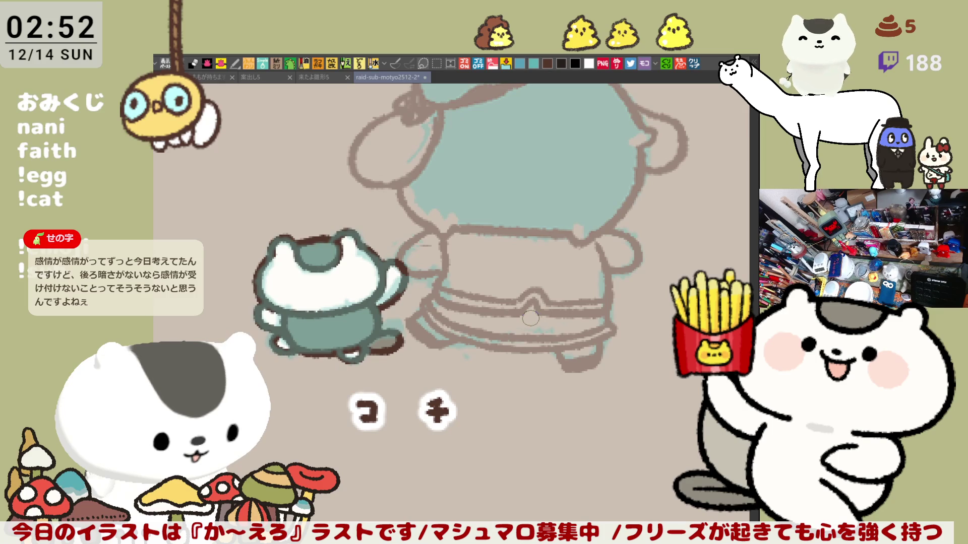
left_click_drag(524, 315, 531, 320)
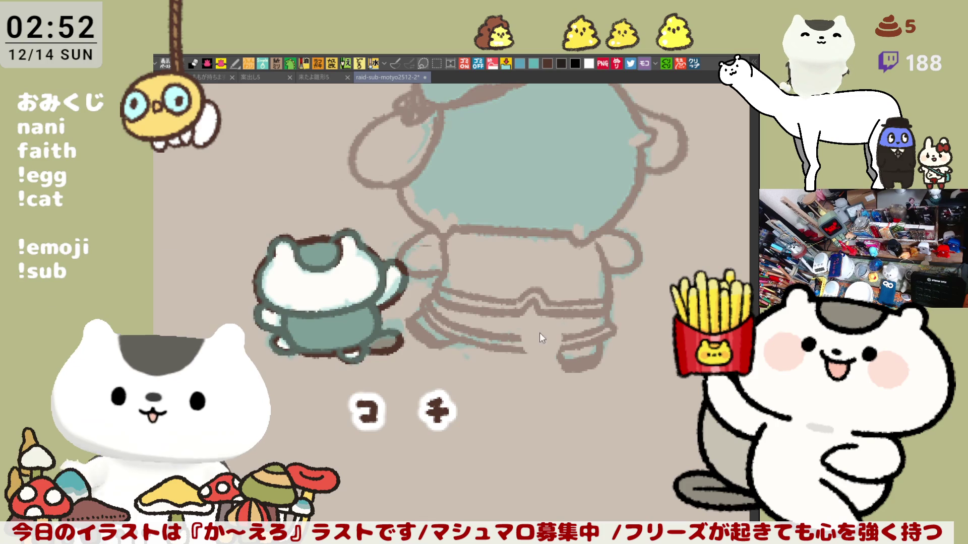
mouse_move(521, 310)
left_mouse_down()
mouse_move(561, 358)
mouse_move(557, 316)
mouse_move(535, 358)
mouse_move(560, 353)
left_mouse_up()
key("ctrl+z")
key("ctrl+z")
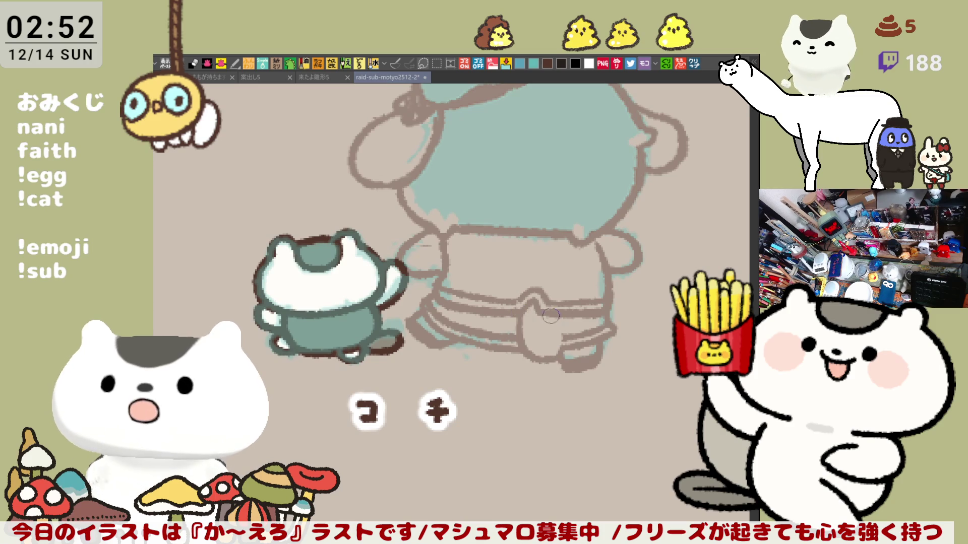
key("ctrl+z")
mouse_move(556, 308)
left_mouse_down()
mouse_move(553, 341)
mouse_move(536, 331)
mouse_move(551, 333)
left_mouse_up()
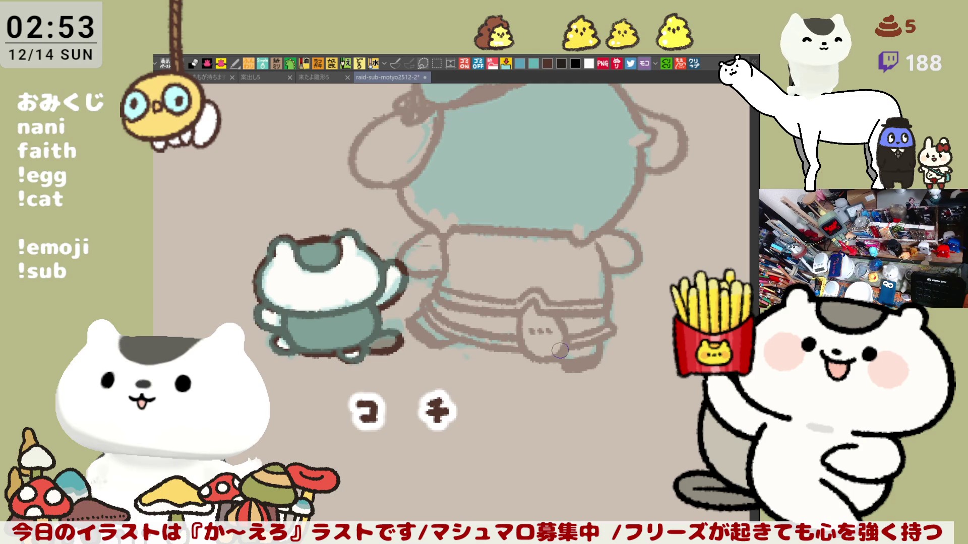
Step: Repaint the shirt's right edge and redraw the right arm's outline bump
left_click_drag(600, 248, 610, 301)
mouse_move(595, 246)
left_mouse_down()
mouse_move(602, 301)
mouse_move(600, 294)
left_mouse_up()
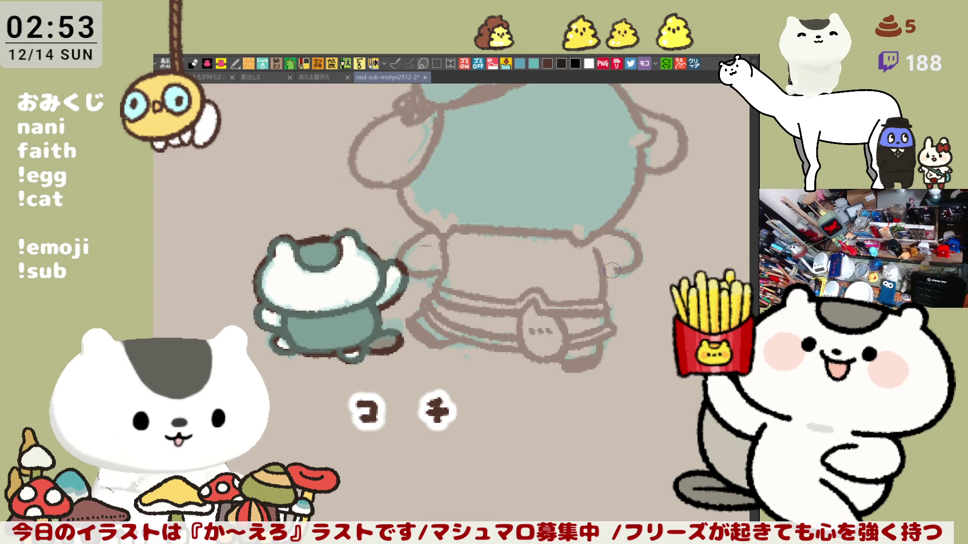
mouse_move(627, 254)
left_mouse_down()
mouse_move(630, 265)
mouse_move(633, 252)
mouse_move(609, 235)
mouse_move(606, 273)
left_mouse_up()
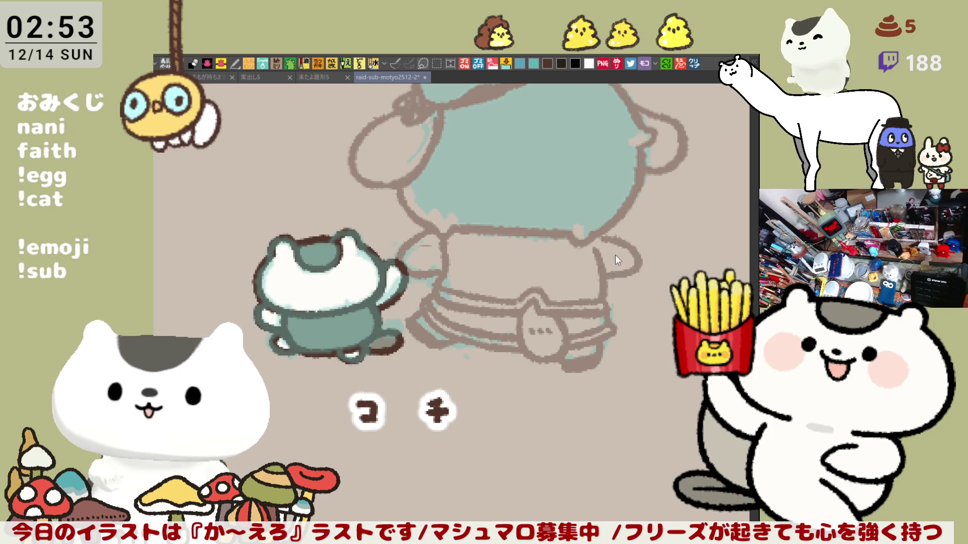
mouse_move(595, 235)
left_mouse_down()
mouse_move(636, 255)
mouse_move(605, 277)
left_mouse_up()
key("ctrl+z")
key("ctrl+z")
left_click_drag(605, 231, 599, 269)
key("ctrl+z")
left_click_drag(605, 232, 600, 276)
left_click_drag(604, 231, 602, 275)
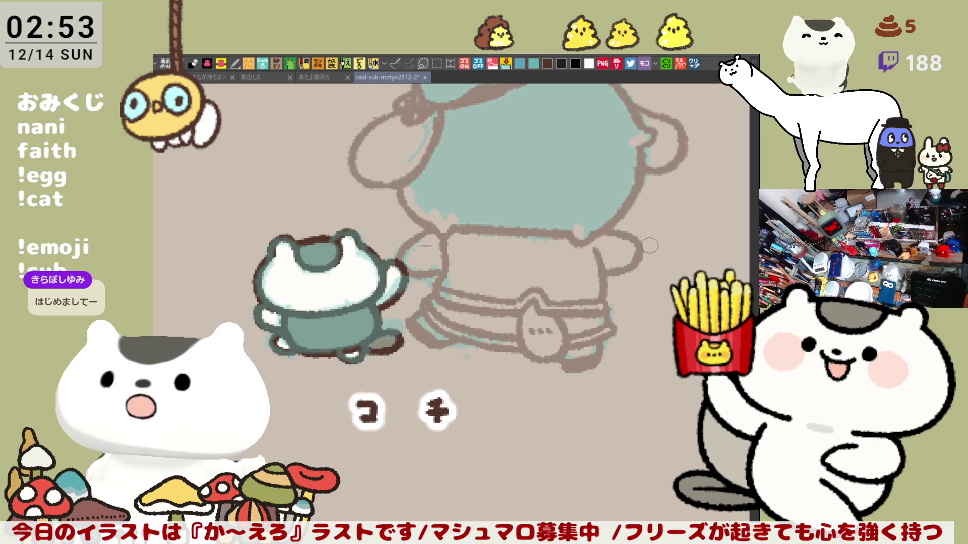
mouse_move(599, 232)
left_mouse_down()
mouse_move(638, 263)
mouse_move(602, 277)
mouse_move(609, 237)
mouse_move(603, 276)
left_mouse_up()
key("ctrl+z")
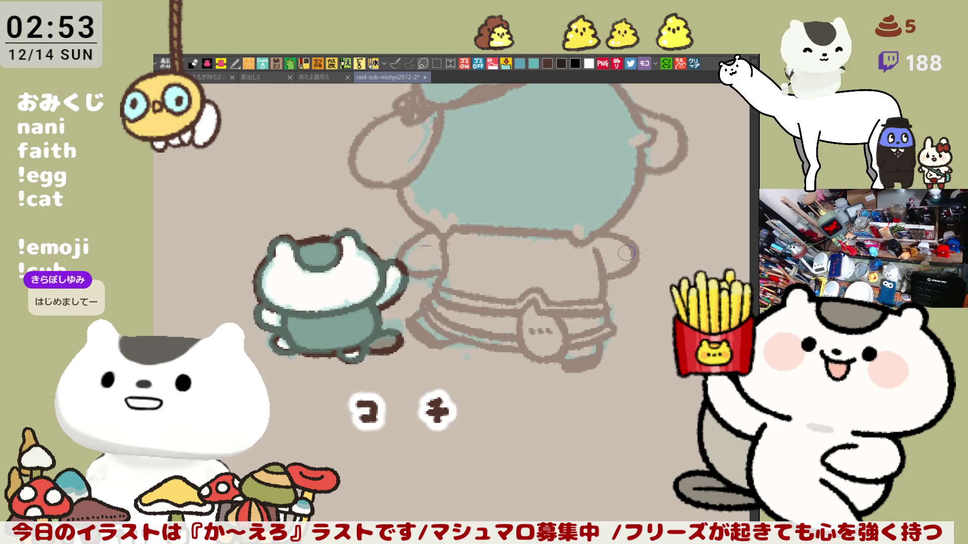
Step: Rotate the view and darken the belt band, including its lower edge and right end
key("minus")
key("minus")
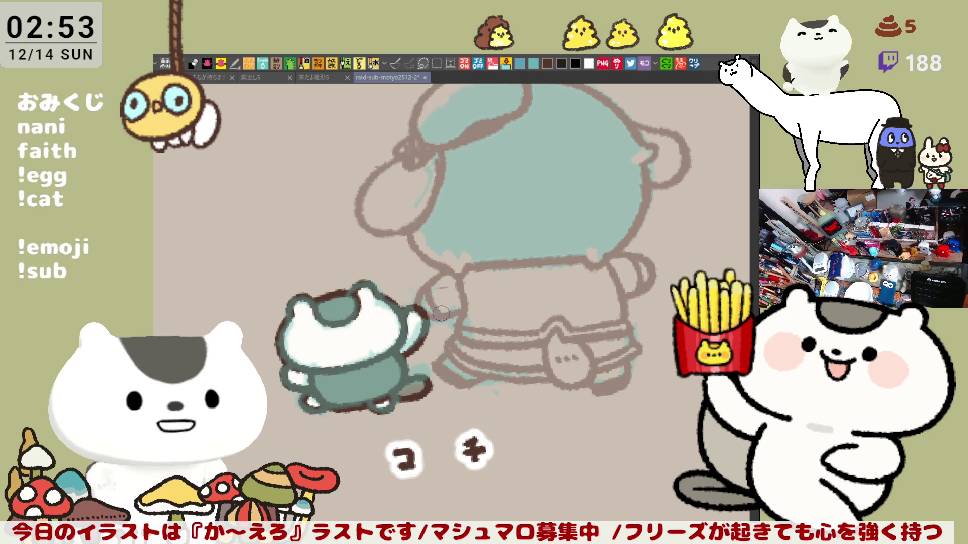
left_click_drag(442, 305, 546, 329)
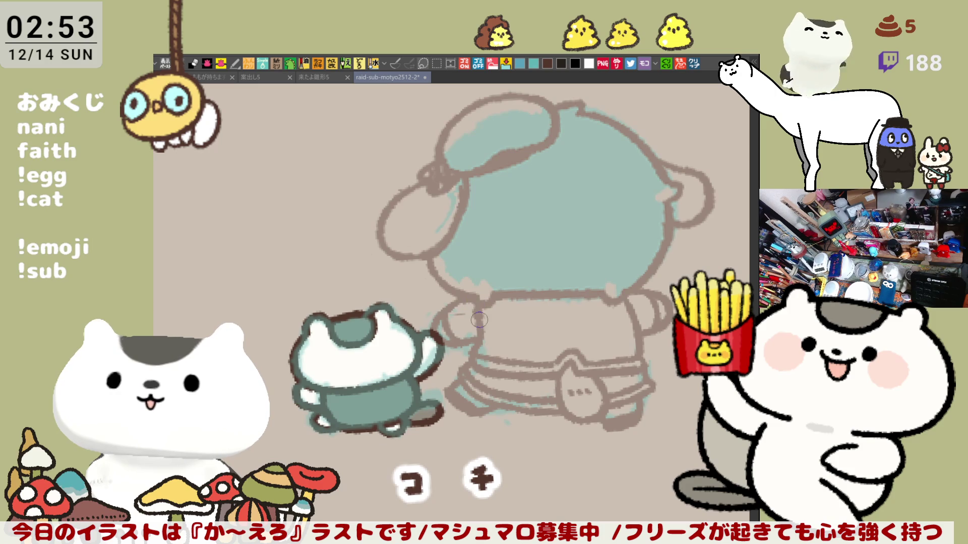
mouse_move(565, 352)
left_mouse_down()
mouse_move(520, 309)
mouse_move(460, 323)
left_mouse_up()
left_click_drag(526, 317, 600, 324)
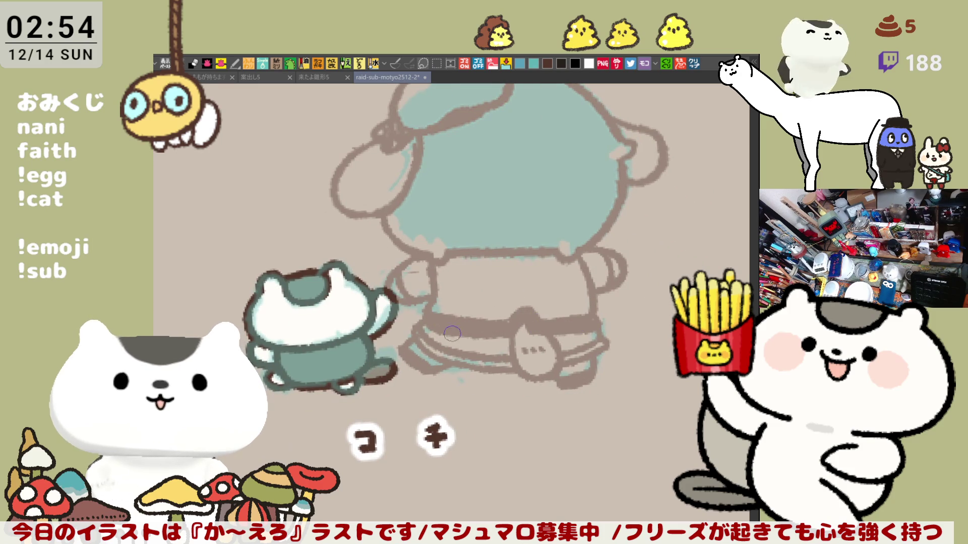
mouse_move(423, 331)
left_mouse_down()
mouse_move(477, 365)
mouse_move(445, 356)
mouse_move(509, 368)
mouse_move(428, 330)
mouse_move(503, 357)
left_mouse_up()
mouse_move(566, 361)
left_mouse_down()
mouse_move(595, 352)
mouse_move(578, 335)
left_mouse_up()
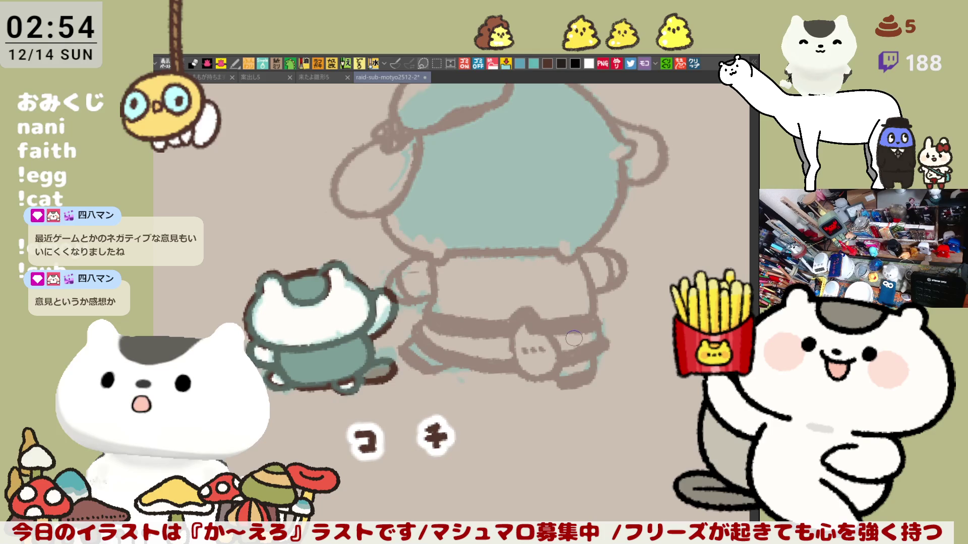
scroll(564, 353, "up", 3)
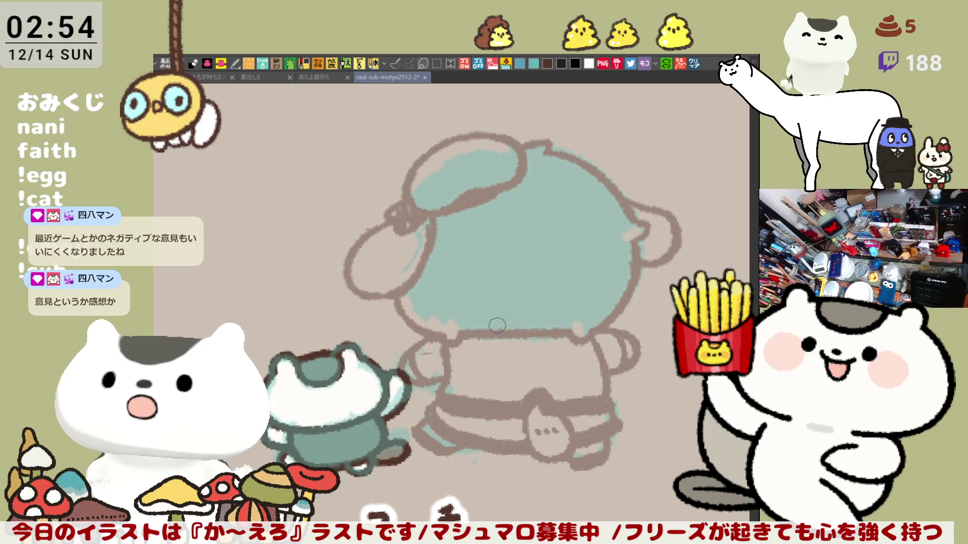
Step: Retrace the head's left and lower-left outline and the ear loop's lower-left edge in brown
mouse_move(383, 288)
left_mouse_down()
mouse_move(423, 257)
mouse_move(432, 231)
left_mouse_up()
mouse_move(398, 277)
left_mouse_down()
mouse_move(368, 292)
mouse_move(424, 277)
mouse_move(358, 285)
mouse_move(348, 267)
mouse_move(354, 283)
left_mouse_up()
mouse_move(356, 245)
left_mouse_down()
mouse_move(390, 292)
mouse_move(443, 247)
mouse_move(429, 264)
mouse_move(456, 222)
left_mouse_up()
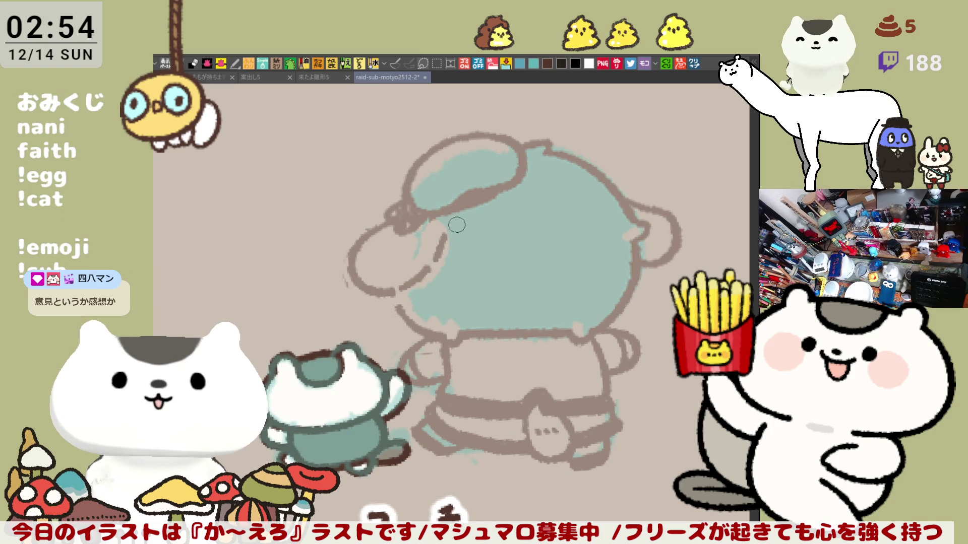
left_click_drag(408, 284, 400, 311)
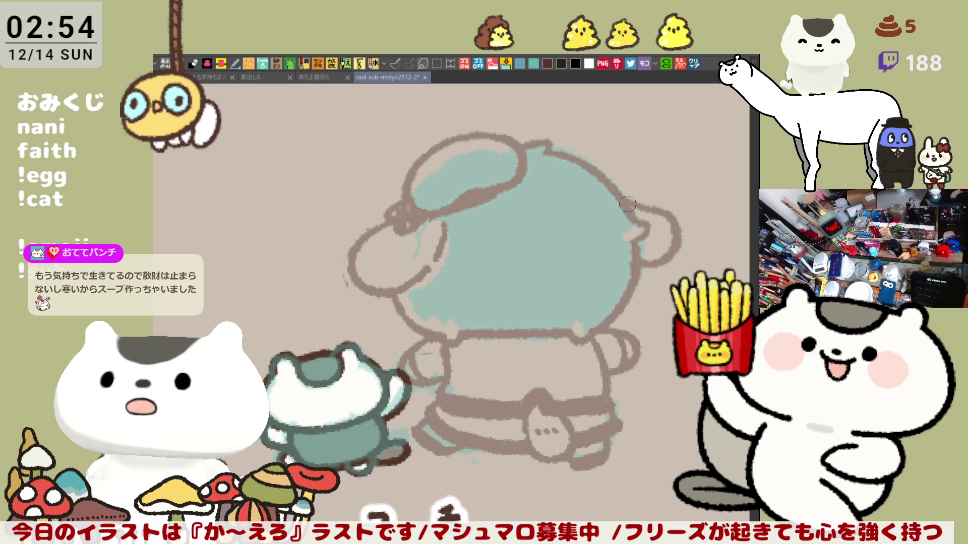
Step: Redraw the left ear curve lower and longer, and fill in the erased head outline
key("h")
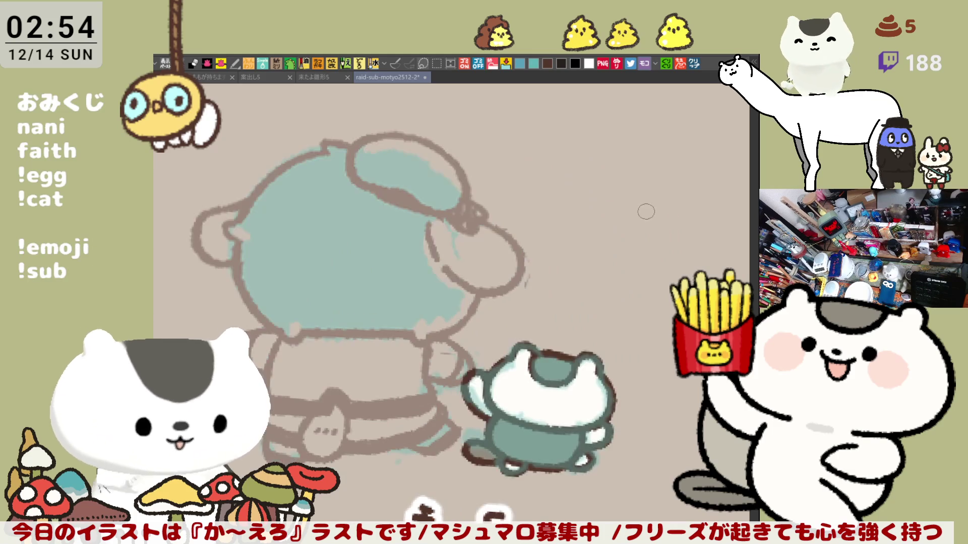
mouse_move(333, 227)
left_mouse_down()
mouse_move(352, 218)
mouse_move(310, 249)
mouse_move(331, 273)
mouse_move(345, 264)
mouse_move(325, 295)
mouse_move(339, 277)
left_mouse_up()
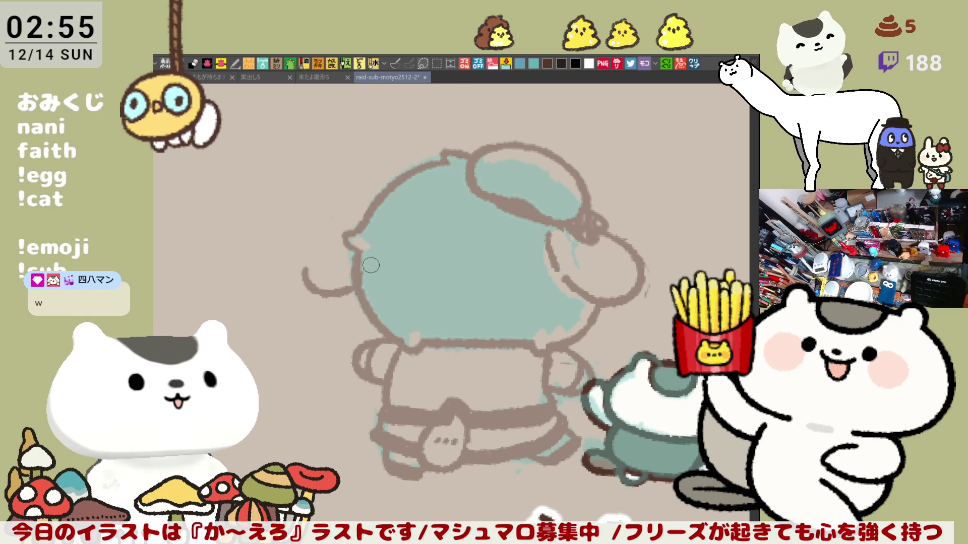
key("ctrl+z")
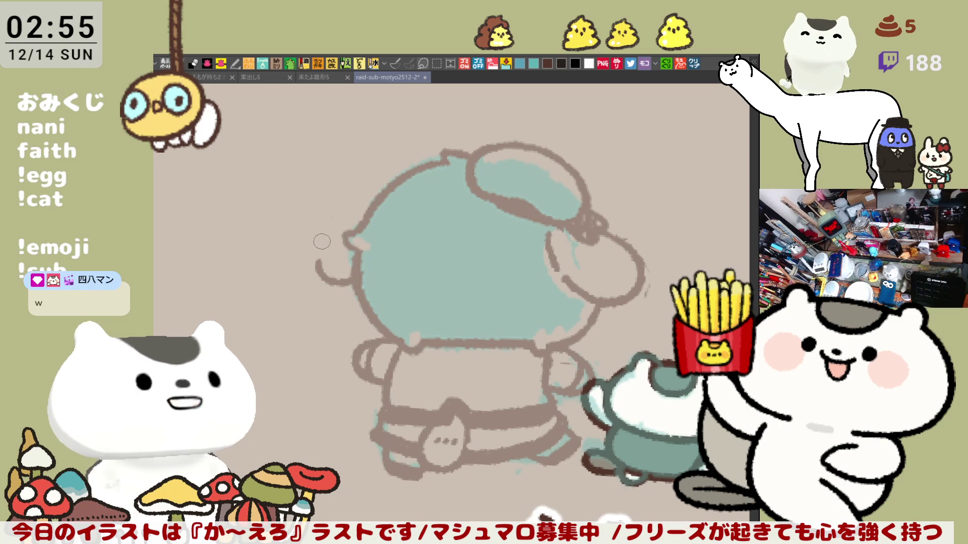
key("ctrl+z")
mouse_move(313, 265)
left_mouse_down()
mouse_move(322, 291)
mouse_move(355, 282)
left_mouse_up()
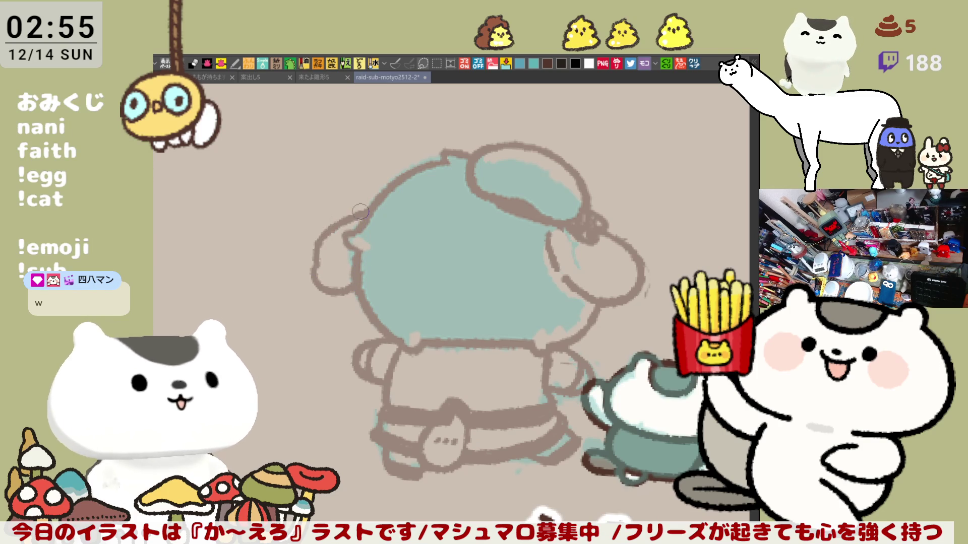
mouse_move(316, 259)
left_mouse_down()
mouse_move(348, 219)
mouse_move(313, 258)
mouse_move(359, 230)
mouse_move(344, 235)
left_mouse_up()
key("ctrl+z")
key("ctrl+z")
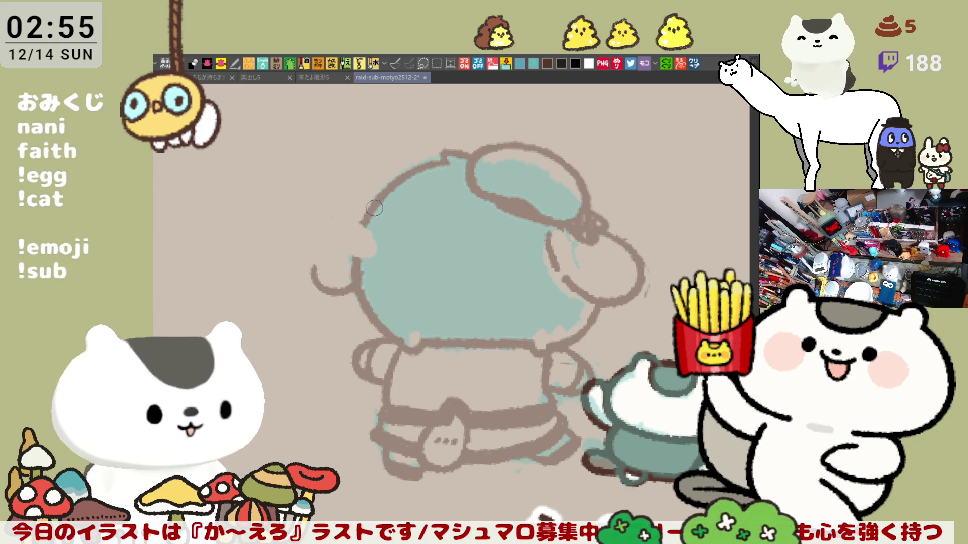
left_click_drag(369, 208, 351, 258)
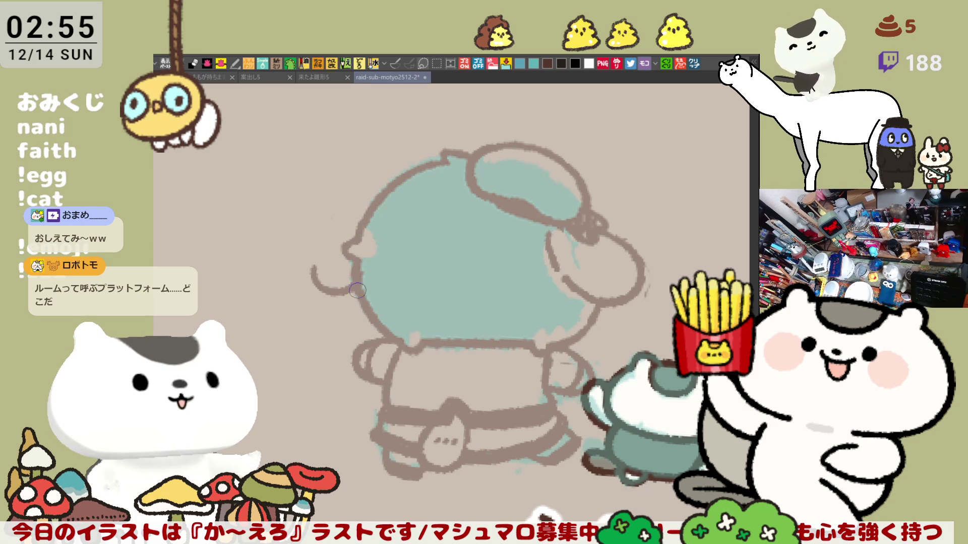
Step: With the canvas flipped, darken the head outline and retry the right ear curve
key("h")
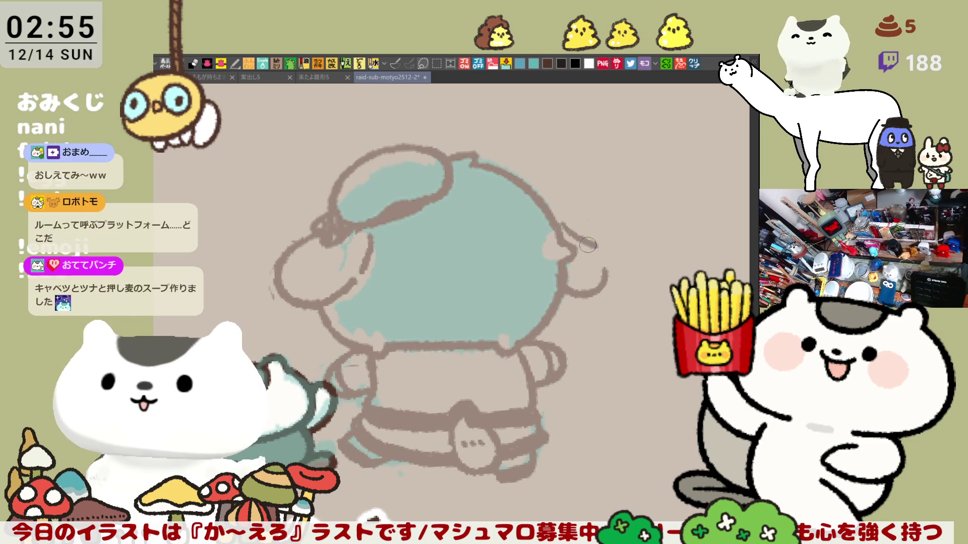
mouse_move(594, 235)
left_mouse_down()
mouse_move(562, 227)
mouse_move(589, 247)
mouse_move(607, 284)
mouse_move(600, 269)
mouse_move(579, 291)
mouse_move(575, 275)
mouse_move(591, 283)
left_mouse_up()
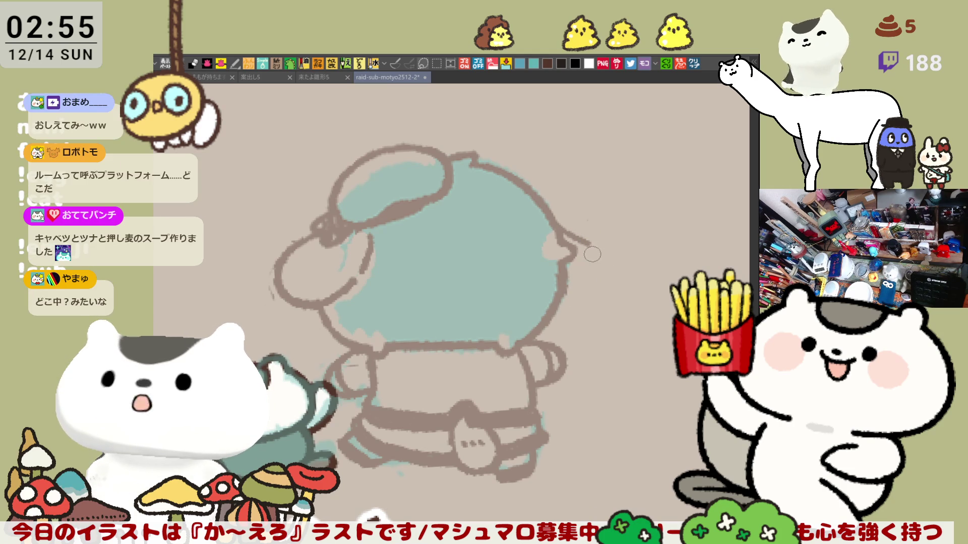
mouse_move(598, 251)
left_mouse_down()
mouse_move(611, 277)
mouse_move(588, 292)
left_mouse_up()
key("ctrl+z")
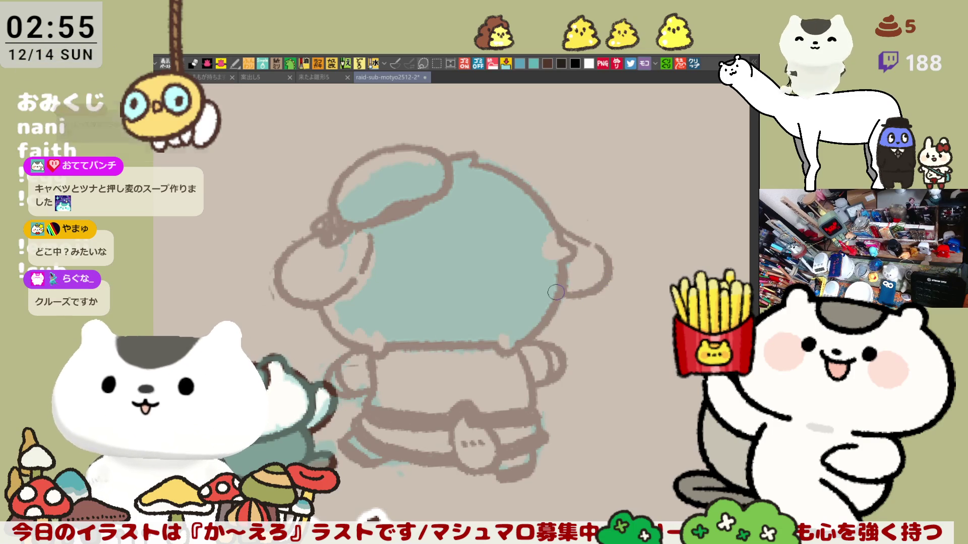
left_click_drag(607, 255, 564, 289)
key("ctrl+z")
mouse_move(590, 247)
left_mouse_down()
mouse_move(609, 260)
mouse_move(562, 291)
mouse_move(605, 324)
left_mouse_up()
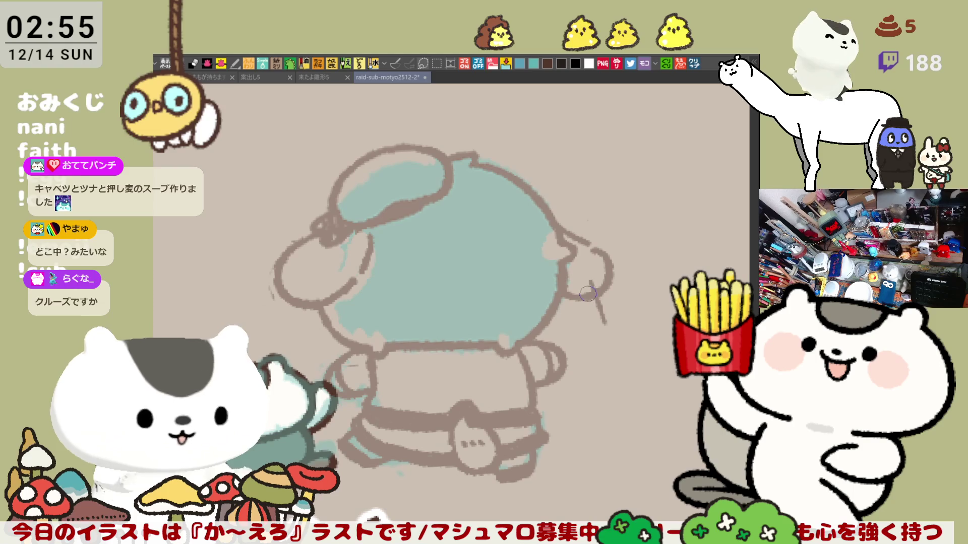
key("ctrl+z")
scroll(557, 293, "down", 2)
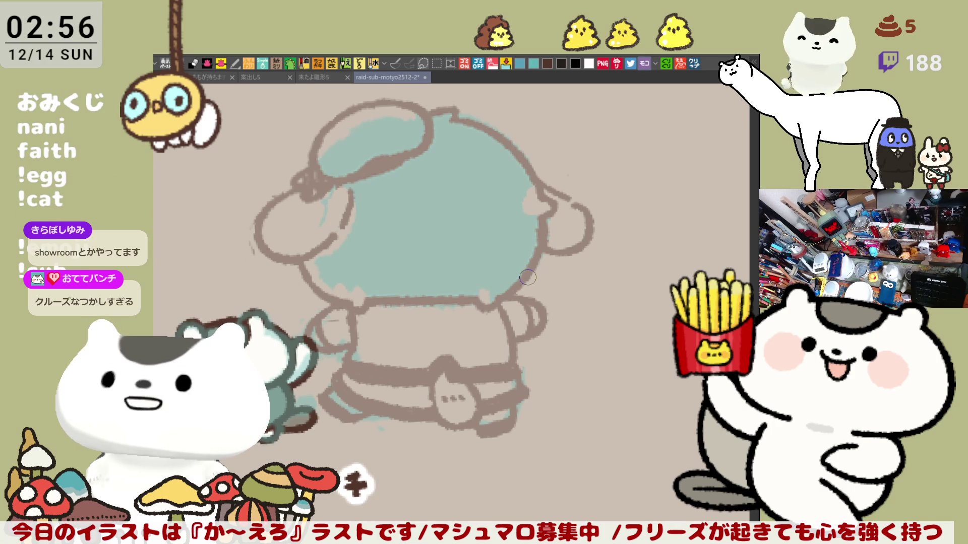
scroll(530, 276, "down", 5)
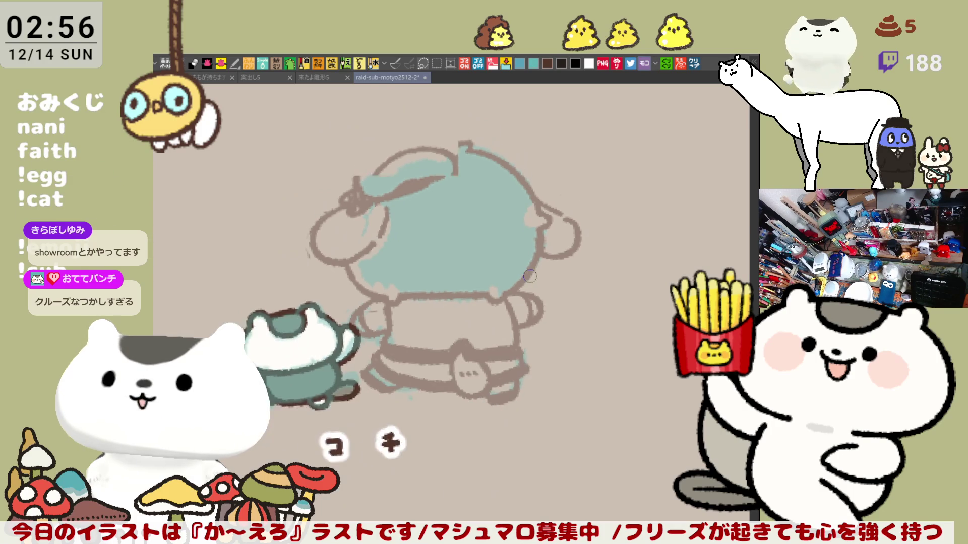
Step: Trace the ear's lower-left outline in dark brown
scroll(529, 276, "up", 6)
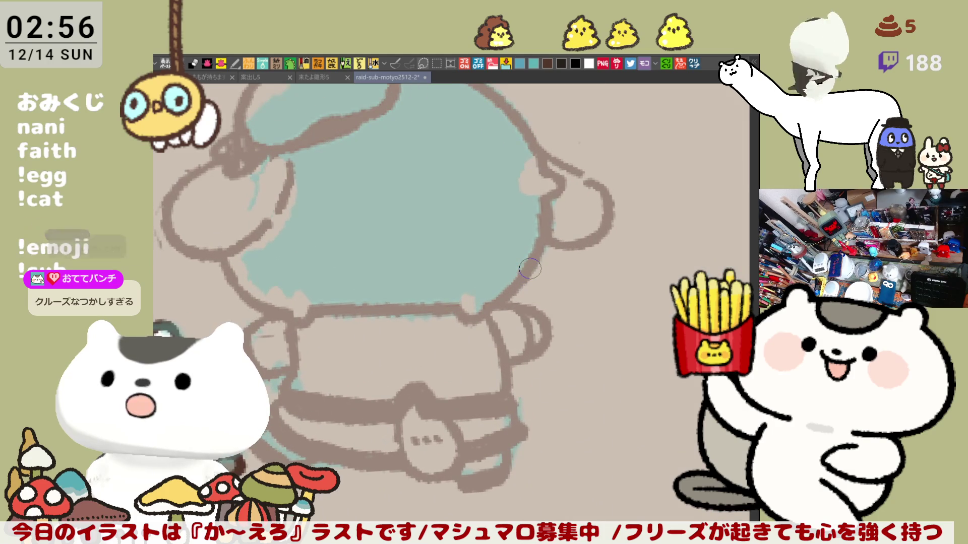
scroll(530, 269, "down", 1)
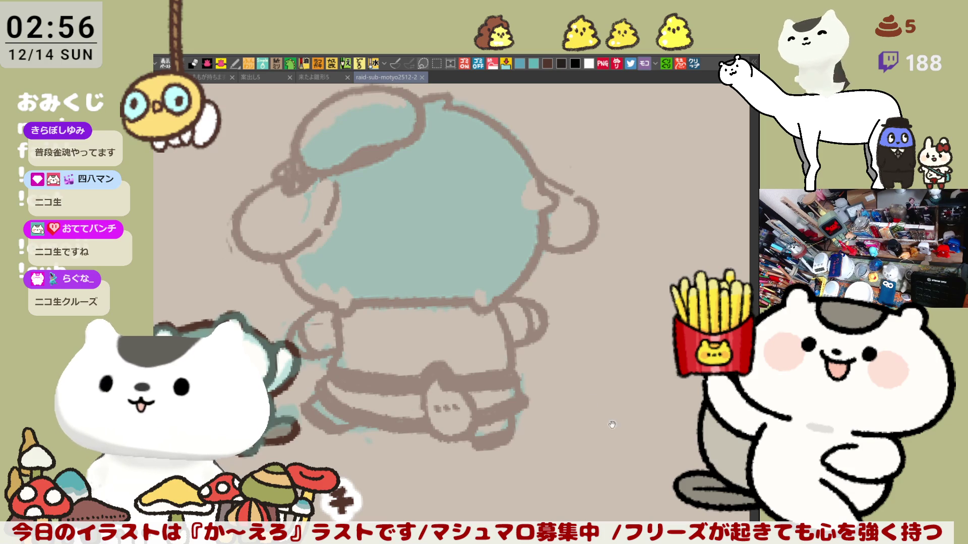
left_click_drag(612, 425, 645, 418)
left_click_drag(556, 320, 570, 333)
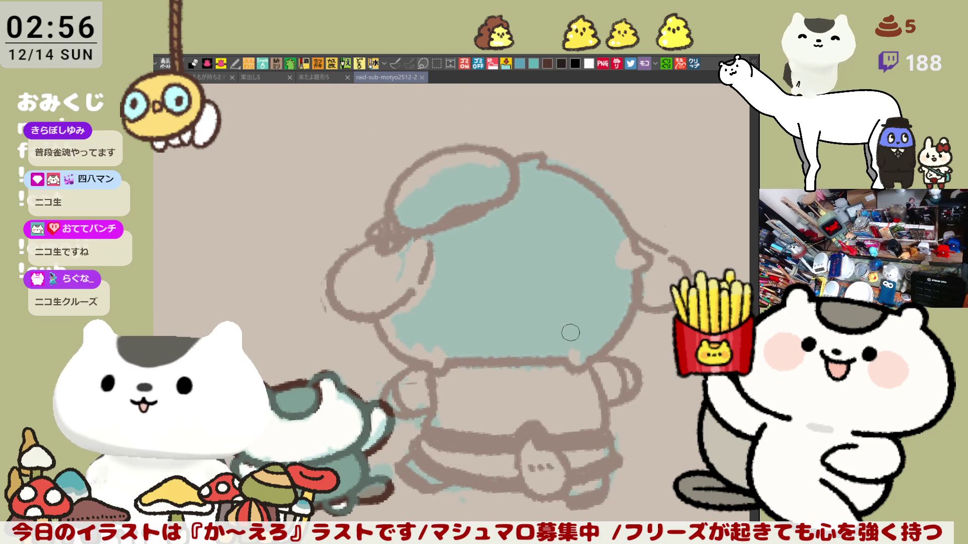
left_click_drag(332, 266, 383, 317)
key("ctrl+z")
left_click_drag(329, 270, 404, 306)
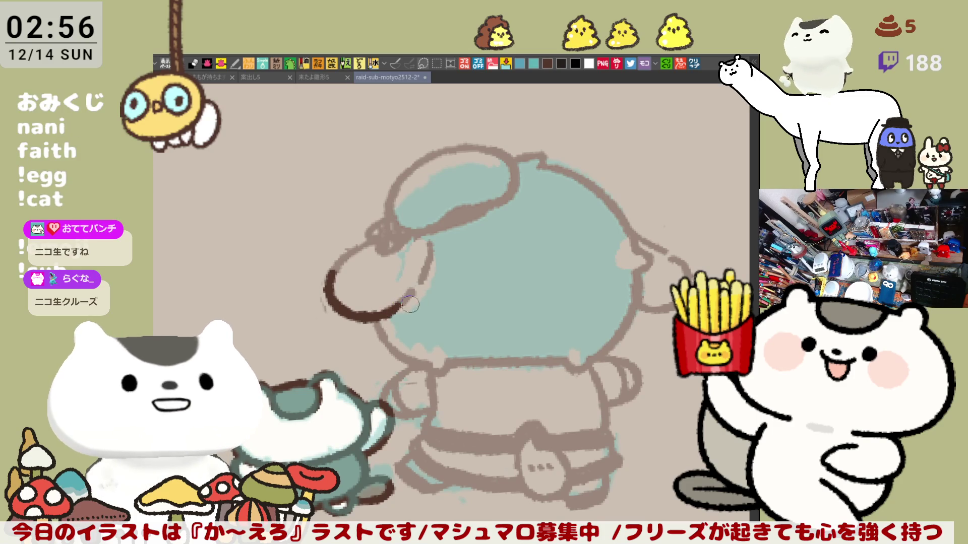
Step: On the flipped canvas, ink the ear's edge down to the arc and close the loop at the upper right
key("h")
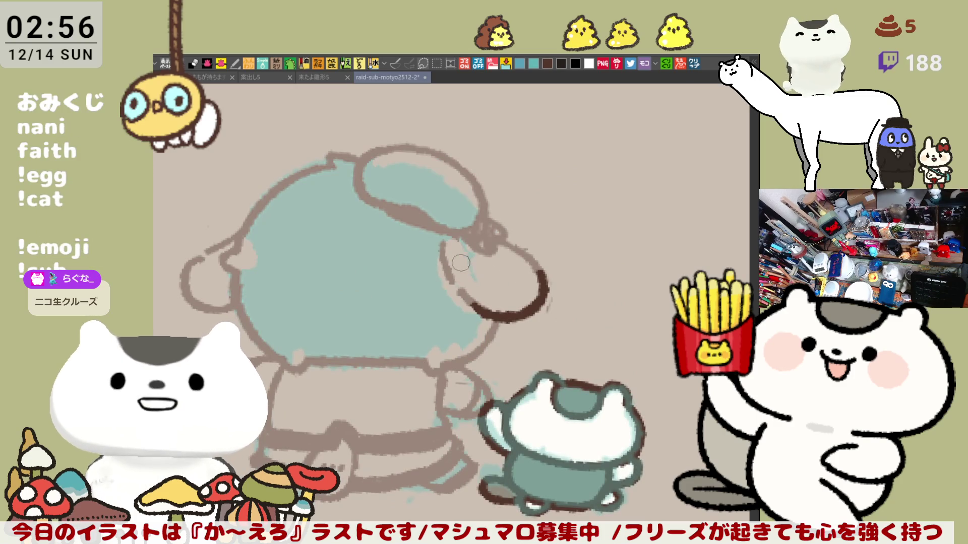
left_click_drag(442, 242, 474, 305)
key("ctrl+z")
key("ctrl+z")
left_click_drag(438, 241, 482, 309)
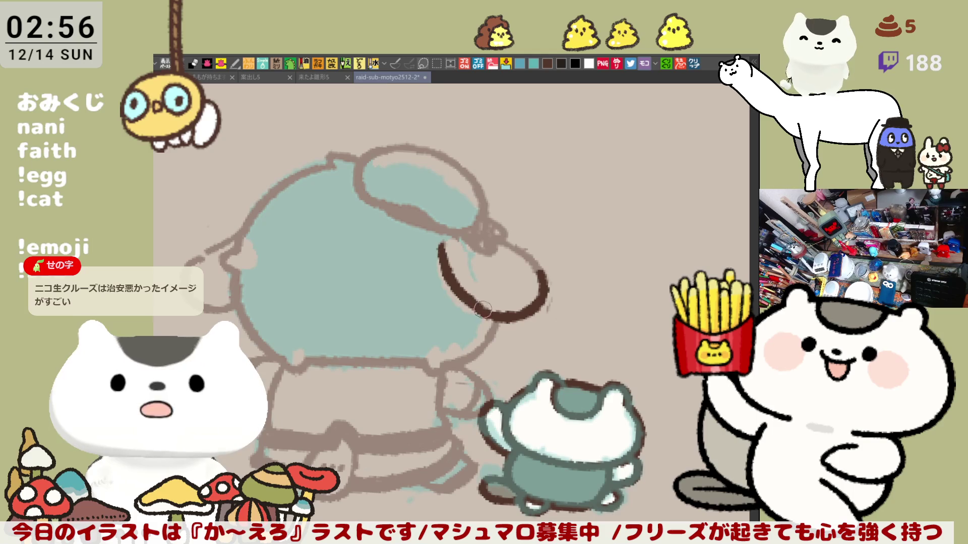
key("ctrl+z")
left_click_drag(438, 241, 481, 313)
left_click_drag(504, 244, 540, 277)
key("ctrl+z")
left_click_drag(498, 241, 546, 290)
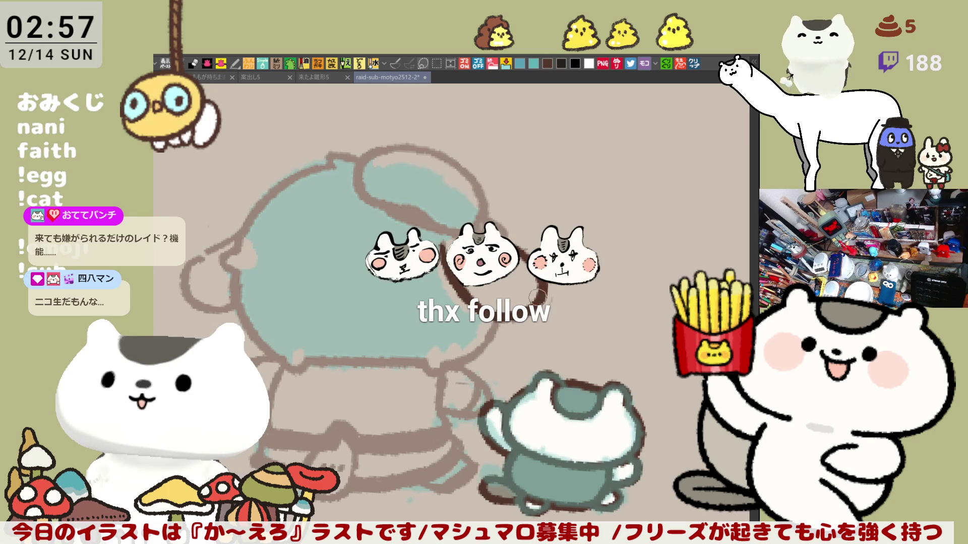
Step: Ink the outline around the right ear in dark brown, trimming its tail
left_click_drag(538, 296, 471, 281)
left_click_drag(558, 210, 610, 237)
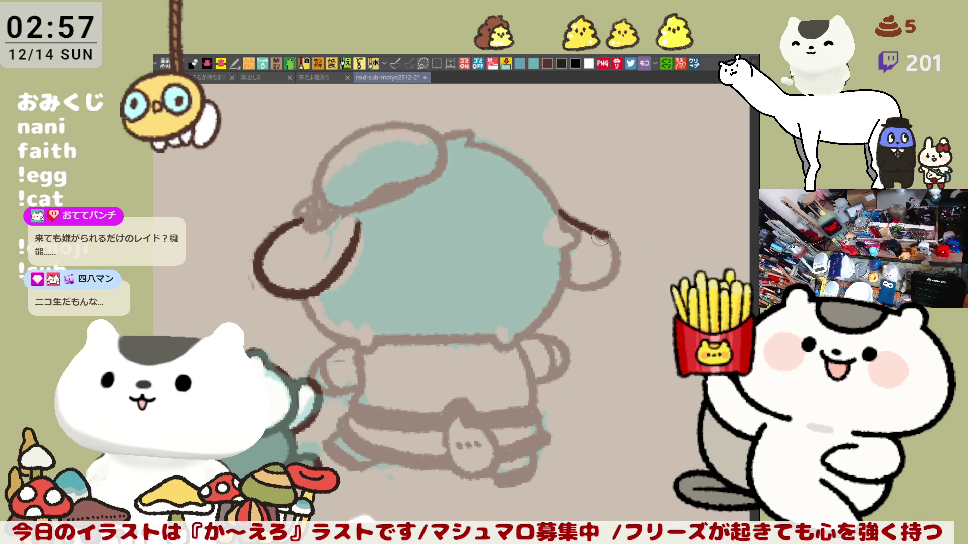
key("ctrl+z")
mouse_move(551, 205)
left_mouse_down()
mouse_move(599, 232)
mouse_move(568, 280)
left_mouse_up()
key("ctrl+z")
mouse_move(595, 227)
left_mouse_down()
mouse_move(618, 267)
mouse_move(555, 276)
left_mouse_up()
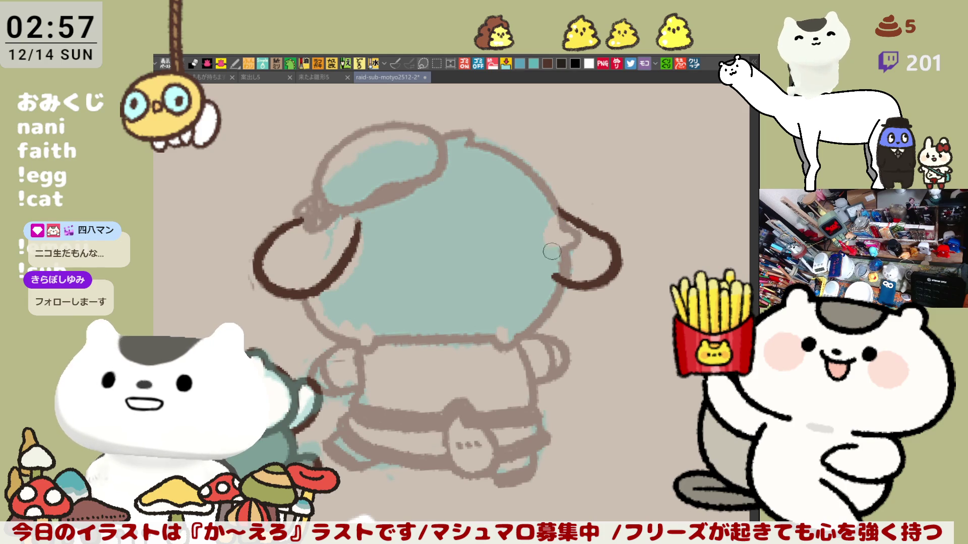
left_click_drag(557, 277, 556, 261)
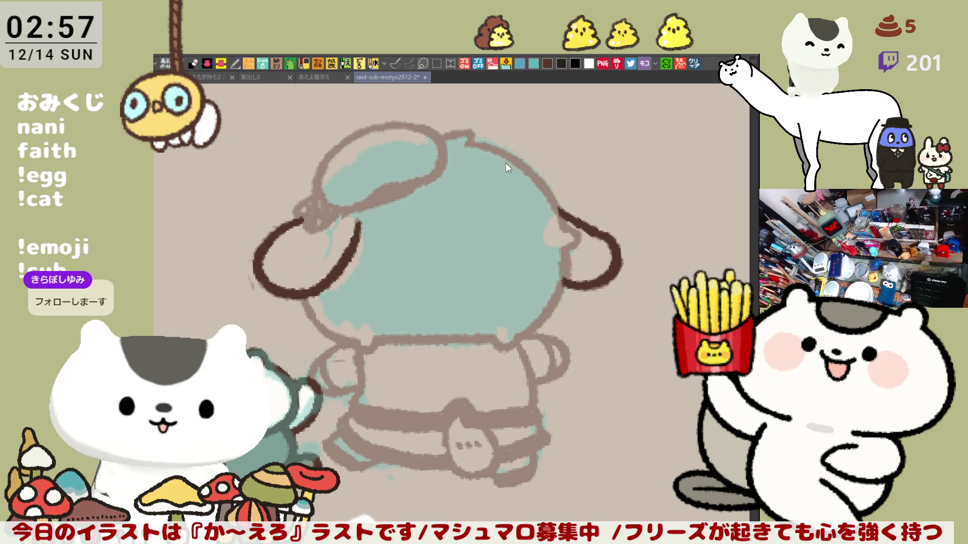
Step: Ink the head's upper-right edge and join it to the ear's top and right side
mouse_move(474, 144)
left_mouse_down()
mouse_move(567, 227)
mouse_move(492, 148)
mouse_move(562, 227)
mouse_move(604, 234)
left_mouse_up()
key("ctrl+z")
key("ctrl+z")
left_click_drag(559, 211, 617, 262)
key("ctrl+z")
key("ctrl+z")
left_click_drag(584, 224, 612, 256)
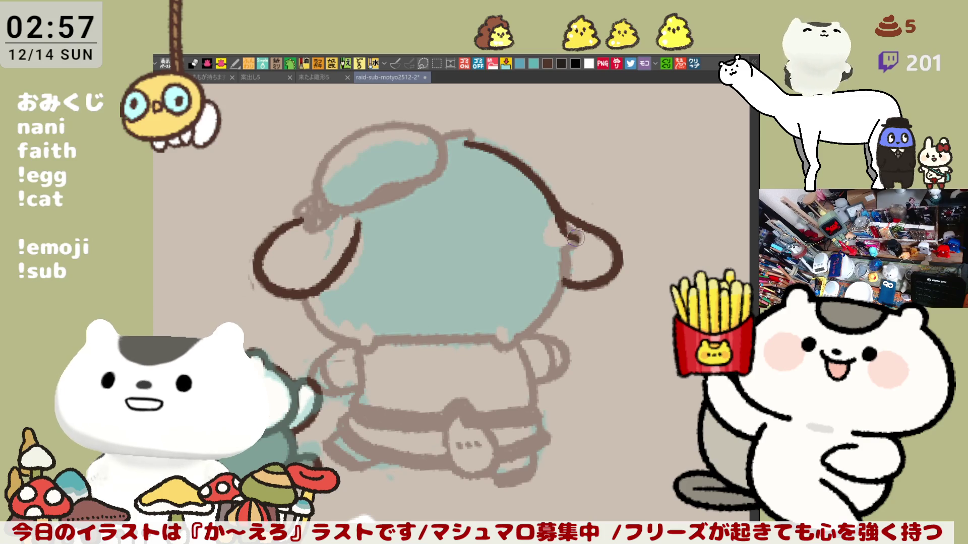
left_click_drag(567, 233, 574, 241)
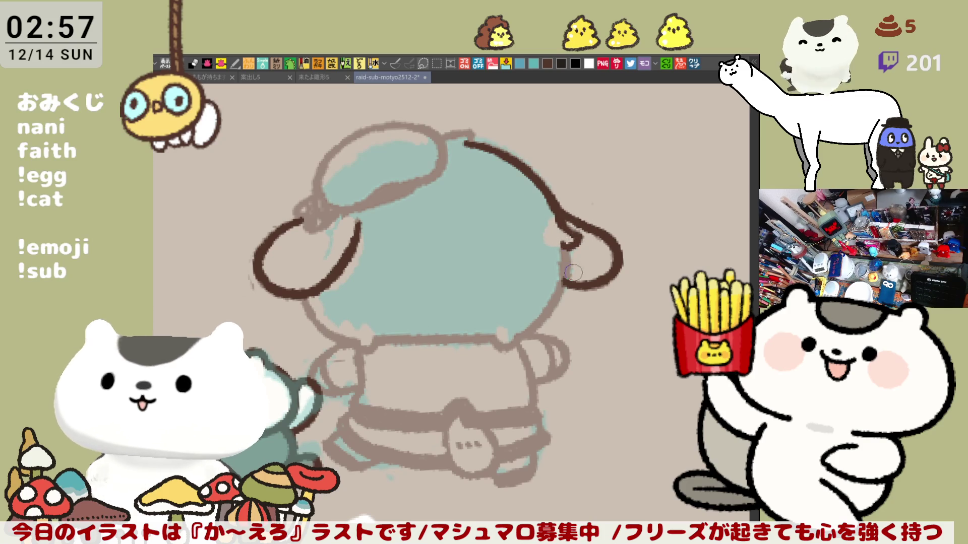
Step: On the flipped canvas, ink the head's left side down to the neck
scroll(571, 261, "down", 1)
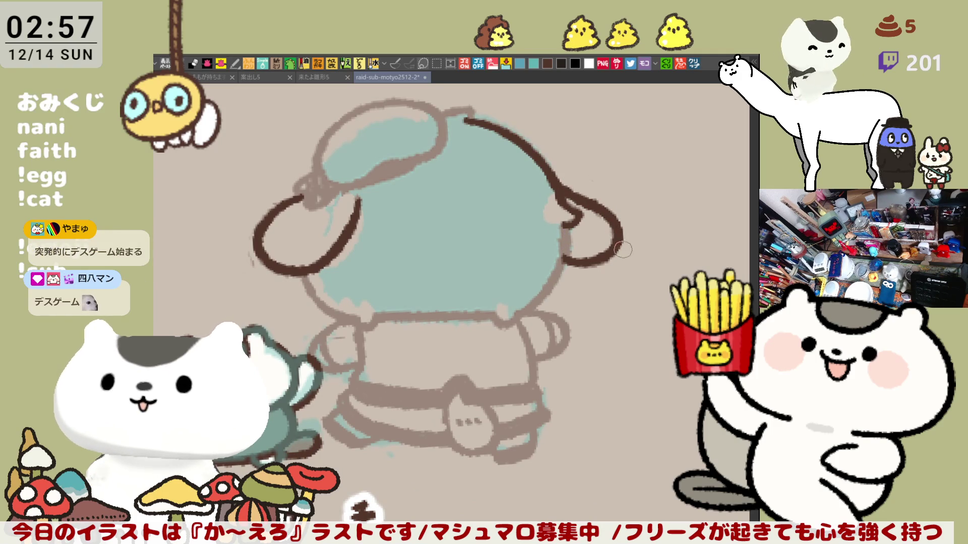
key("h")
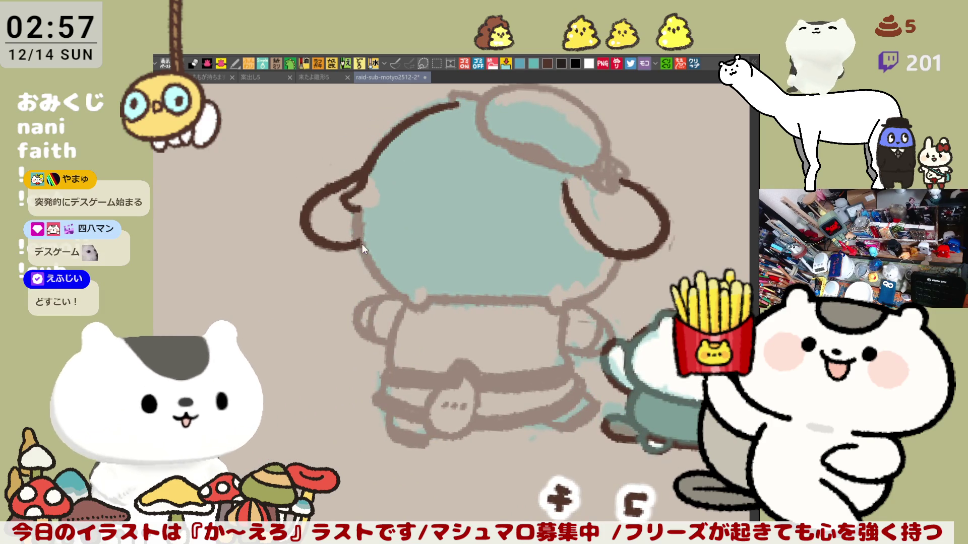
mouse_move(355, 208)
left_mouse_down()
mouse_move(393, 293)
mouse_move(362, 218)
mouse_move(403, 292)
mouse_move(414, 286)
left_mouse_up()
key("ctrl+z")
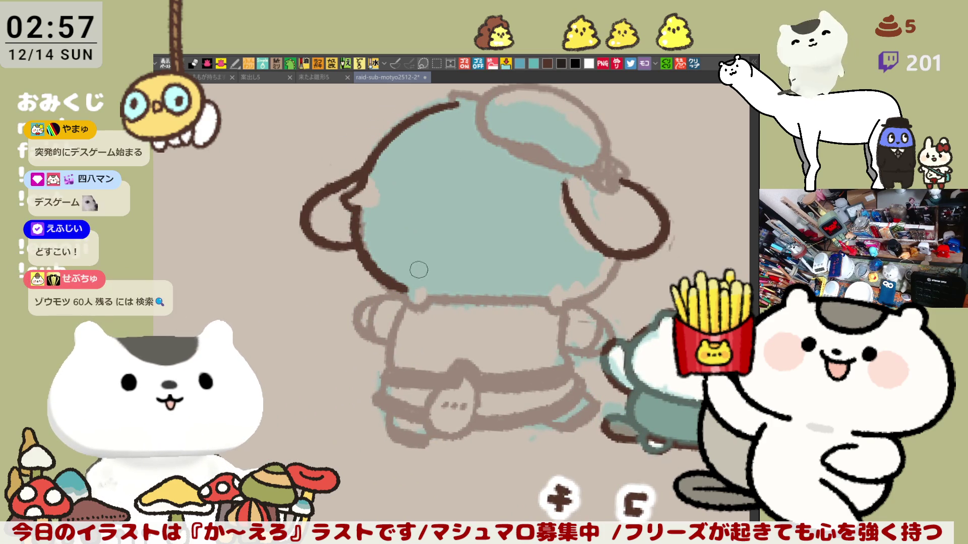
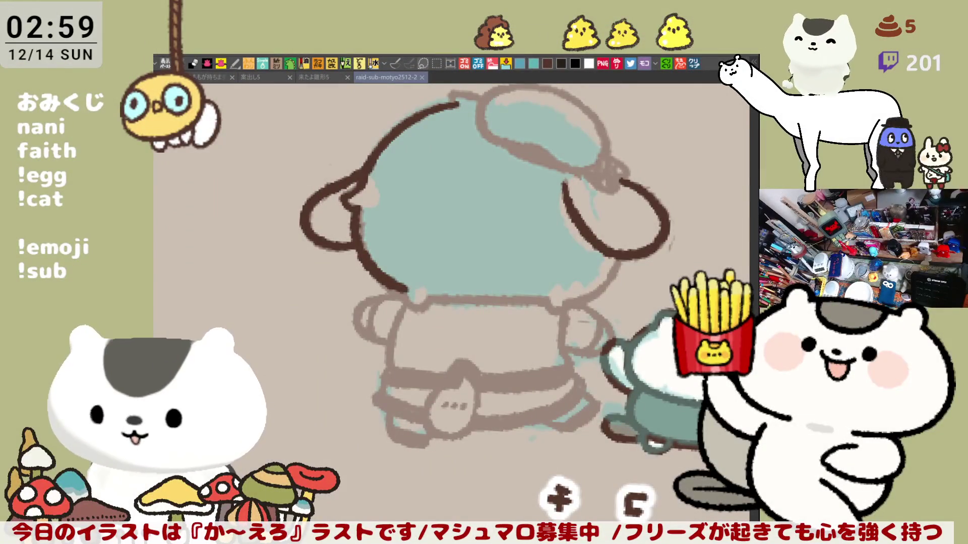
Step: Ink the ear tip outline in dark brown, retrying the stroke several times
mouse_move(430, 306)
left_mouse_down()
mouse_move(459, 273)
mouse_move(439, 217)
mouse_move(428, 227)
left_mouse_up()
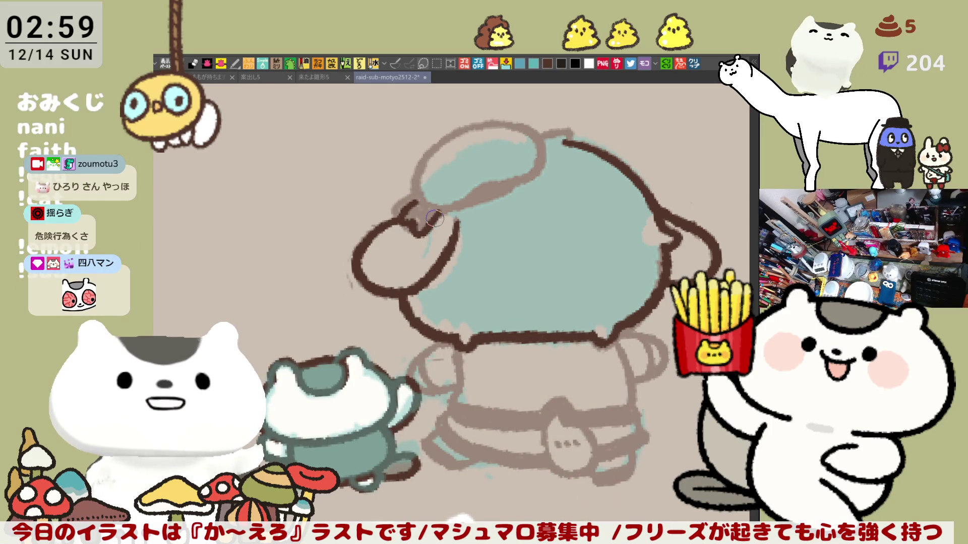
mouse_move(438, 222)
left_mouse_down()
mouse_move(411, 222)
mouse_move(444, 227)
left_mouse_up()
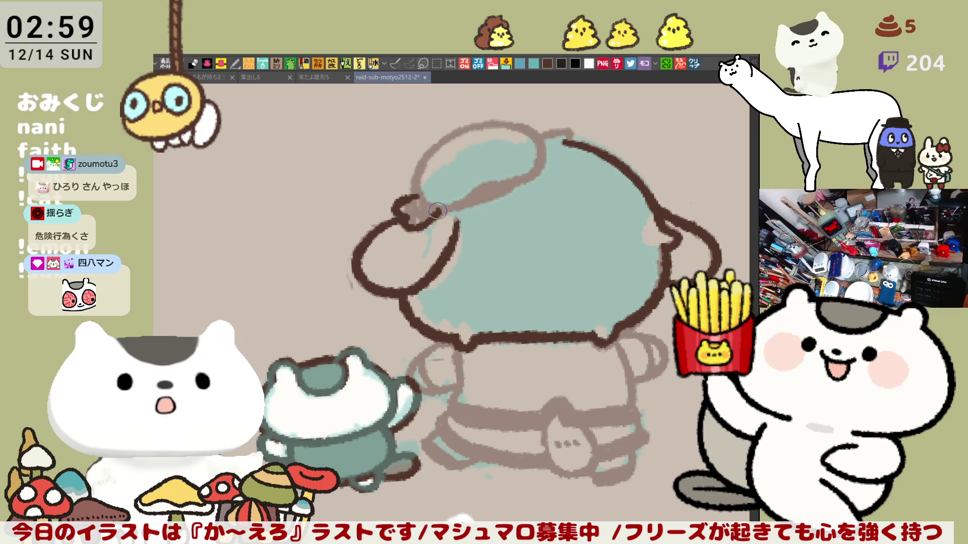
key("ctrl+z")
left_click_drag(395, 208, 439, 227)
key("ctrl+z")
mouse_move(395, 202)
left_mouse_down()
mouse_move(400, 217)
mouse_move(436, 224)
mouse_move(399, 215)
mouse_move(426, 217)
left_mouse_up()
key("ctrl+z")
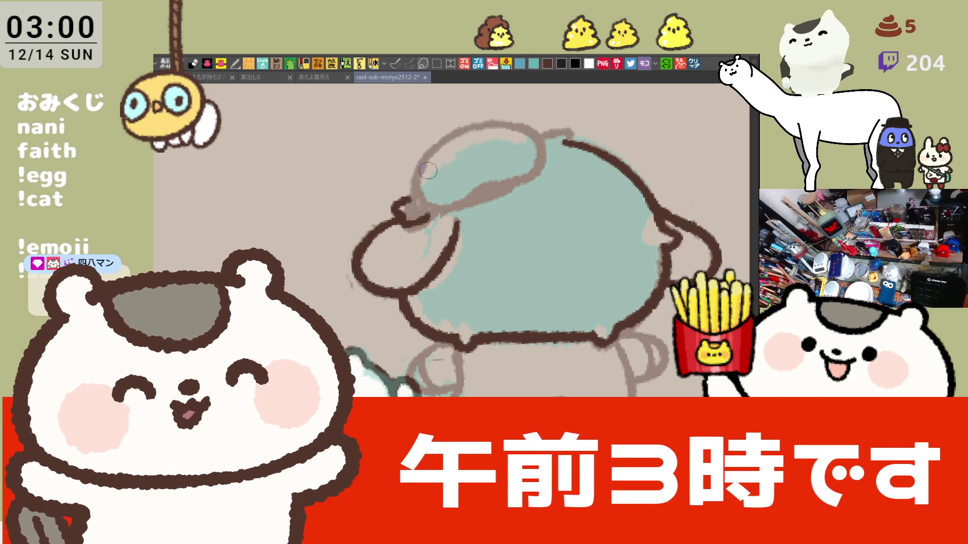
Step: Trace the hat's left edge and brim in dark brown
mouse_move(426, 154)
left_mouse_down()
mouse_move(411, 177)
mouse_move(453, 207)
left_mouse_up()
key("ctrl+z")
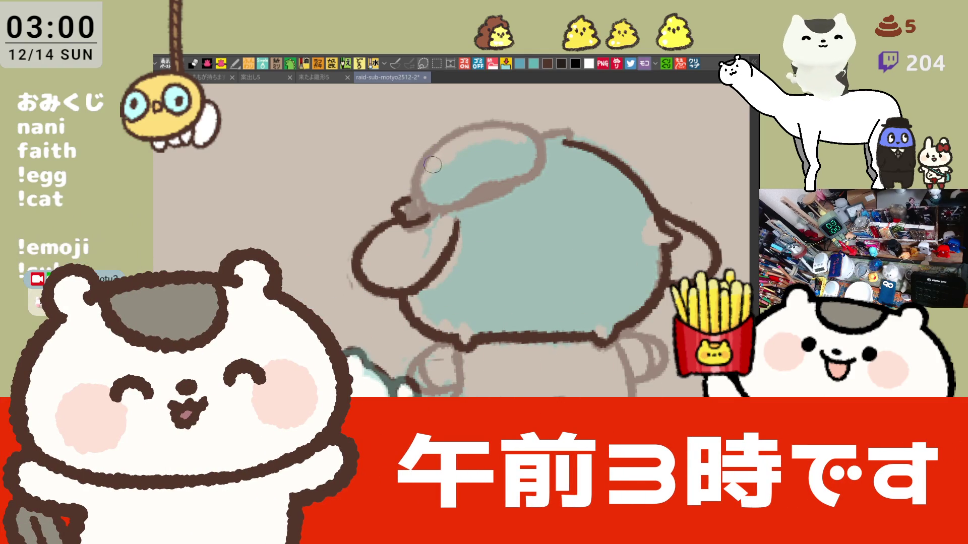
left_click_drag(416, 163, 454, 194)
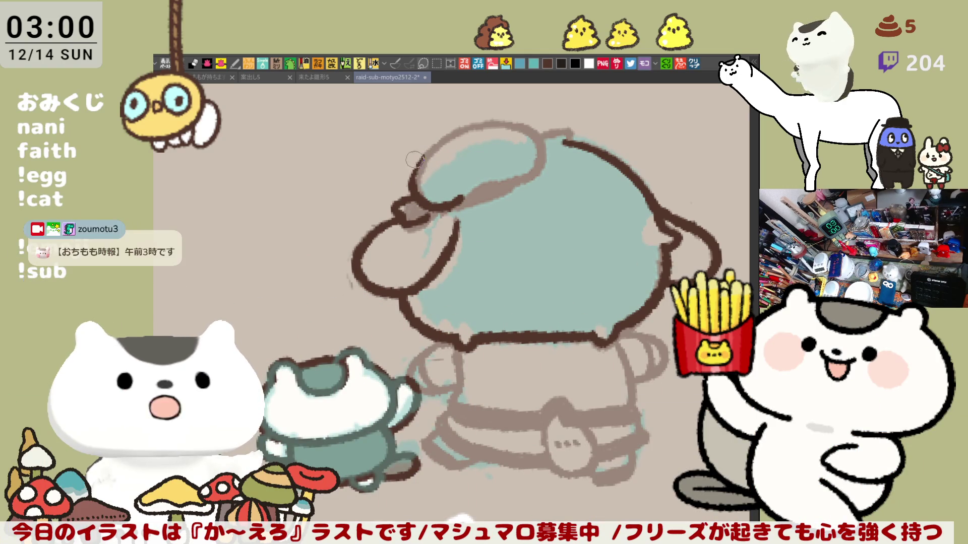
left_click_drag(426, 155, 417, 187)
left_click_drag(480, 147, 417, 150)
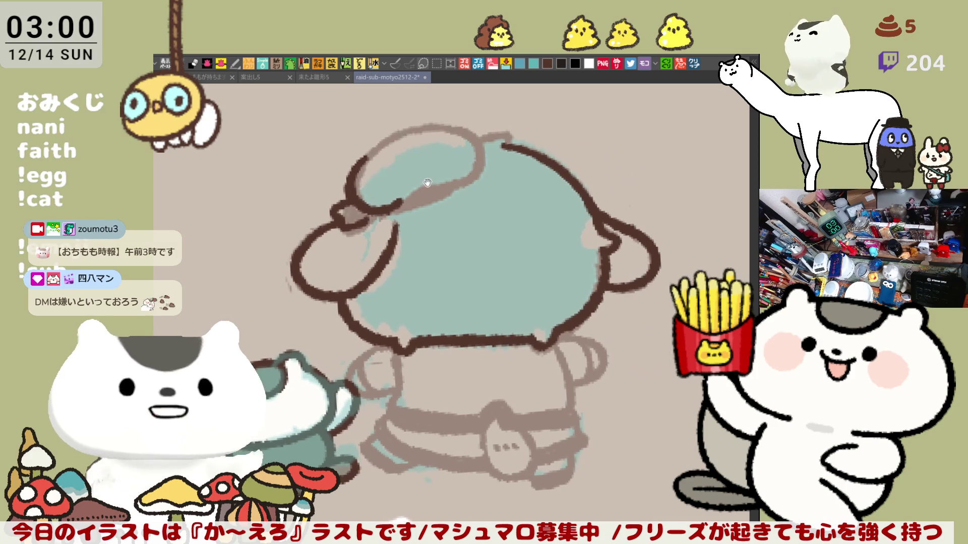
mouse_move(408, 197)
left_mouse_down()
mouse_move(434, 181)
mouse_move(471, 179)
left_mouse_up()
key("ctrl+z")
key("ctrl+z")
Step: Mirror the canvas view and ink an arc and the hat's top outline
key("h")
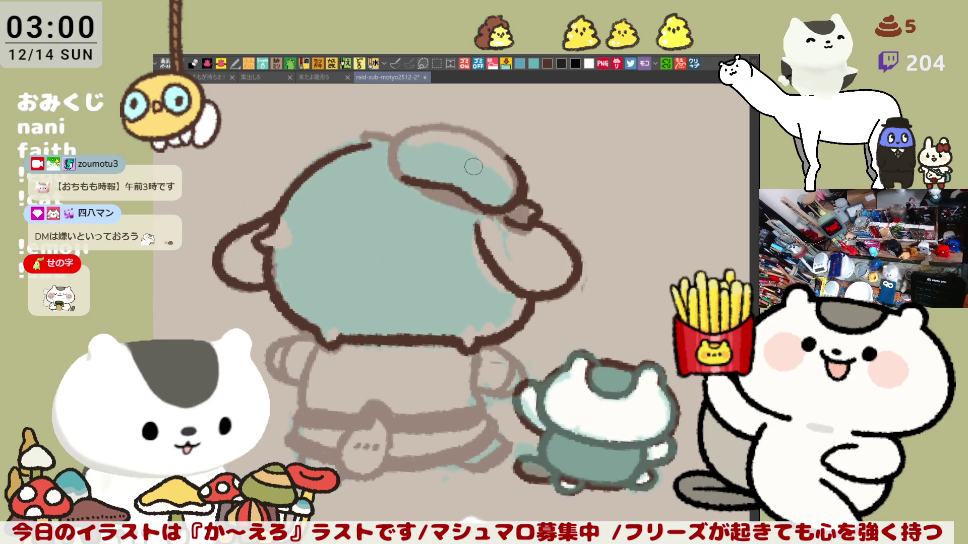
left_click_drag(404, 135, 398, 176)
left_click_drag(398, 135, 471, 126)
key("ctrl+z")
left_click_drag(399, 135, 471, 126)
key("ctrl+z")
left_click_drag(400, 135, 473, 126)
key("ctrl+z")
Step: Redraw the hat top outline until it sits right, then ink the hat's right edge
left_click_drag(403, 136, 481, 127)
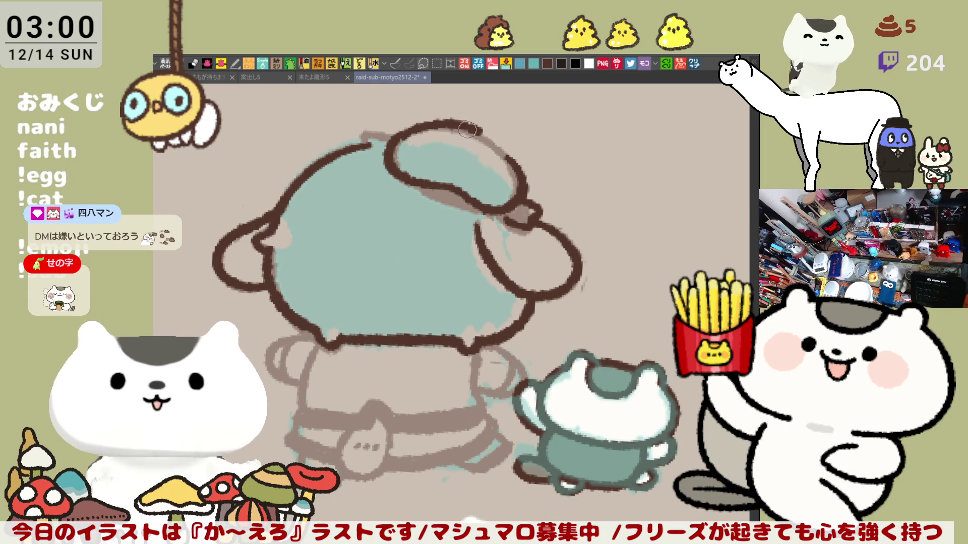
key("ctrl+z")
left_click_drag(394, 137, 478, 129)
key("ctrl+z")
left_click_drag(392, 136, 484, 130)
key("ctrl+z")
mouse_move(398, 137)
left_mouse_down()
mouse_move(425, 125)
mouse_move(487, 133)
mouse_move(524, 179)
left_mouse_up()
key("ctrl+z")
left_click_drag(464, 124, 512, 175)
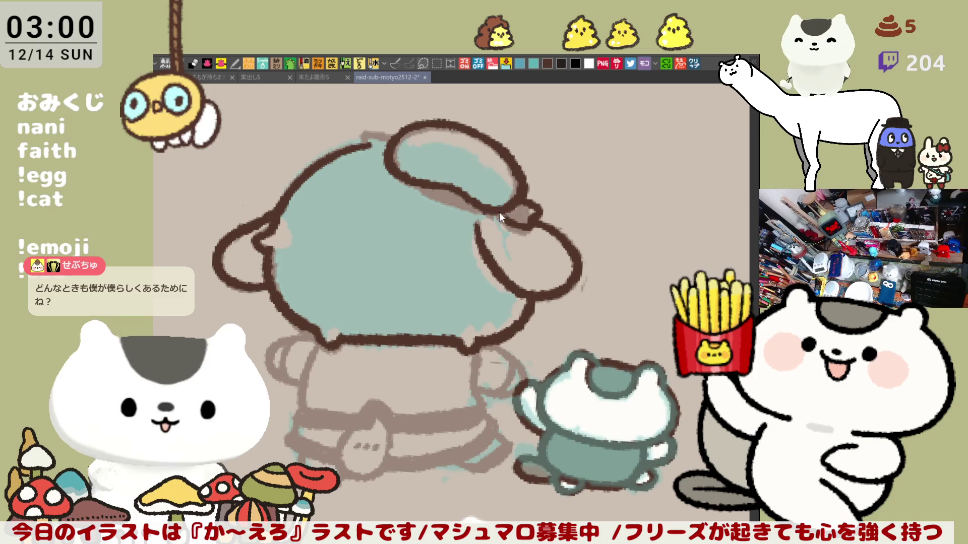
Step: Unmirror the view, join the hat to the head's right outline, and ink the ear's inner edge
key("h")
mouse_move(480, 137)
left_mouse_down()
mouse_move(508, 146)
mouse_move(512, 132)
mouse_move(519, 149)
mouse_move(485, 163)
mouse_move(487, 151)
mouse_move(524, 179)
left_mouse_up()
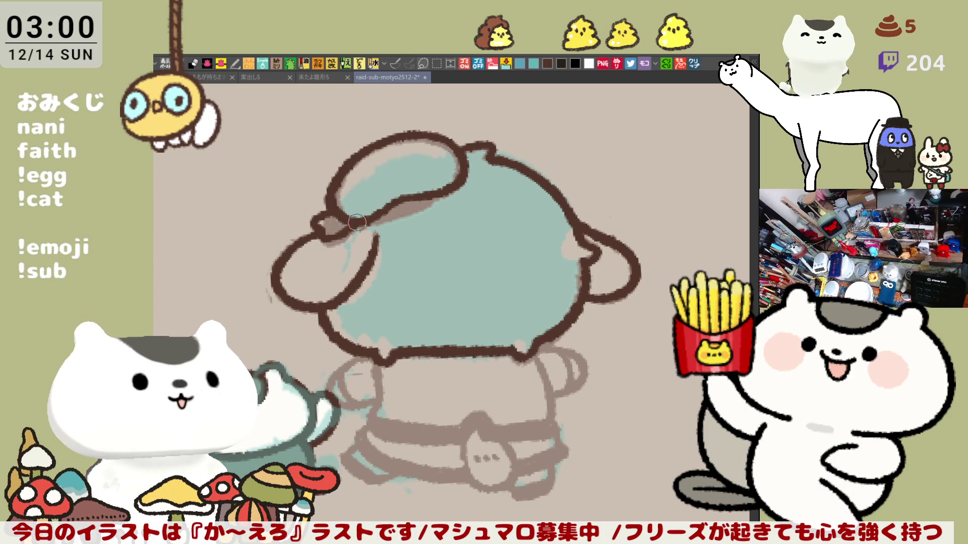
mouse_move(396, 215)
left_mouse_down()
mouse_move(439, 196)
mouse_move(375, 215)
mouse_move(438, 197)
mouse_move(370, 220)
mouse_move(373, 231)
left_mouse_up()
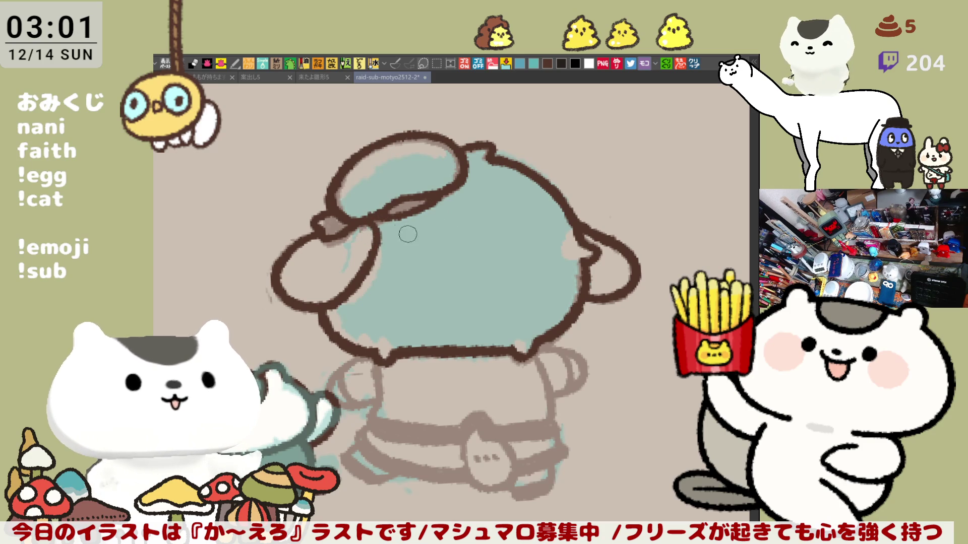
scroll(408, 233, "down", 2)
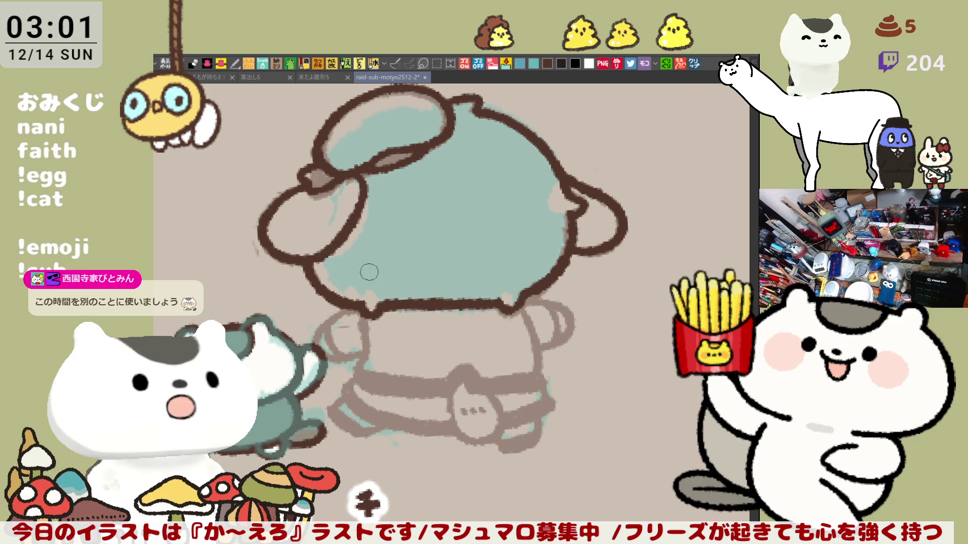
left_click_drag(482, 216, 430, 272)
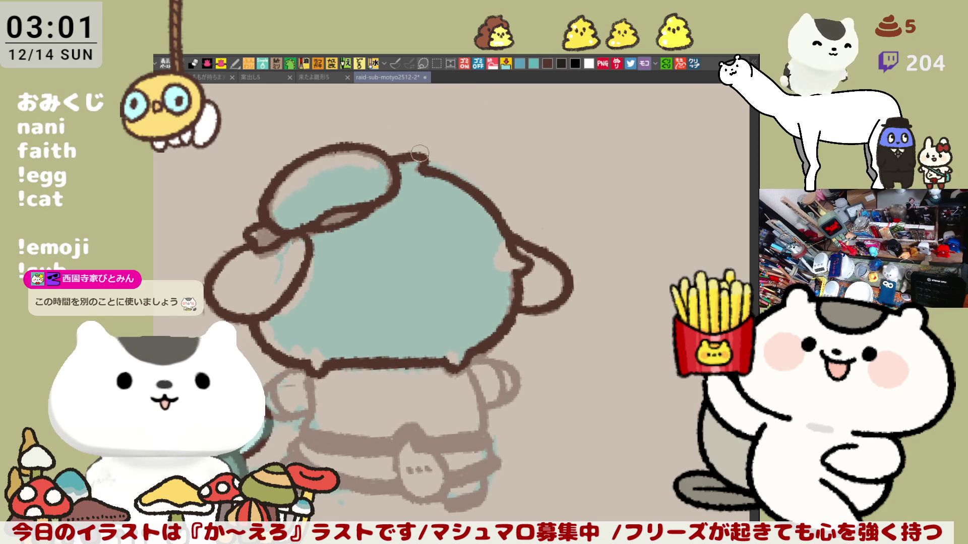
left_click_drag(412, 177, 485, 167)
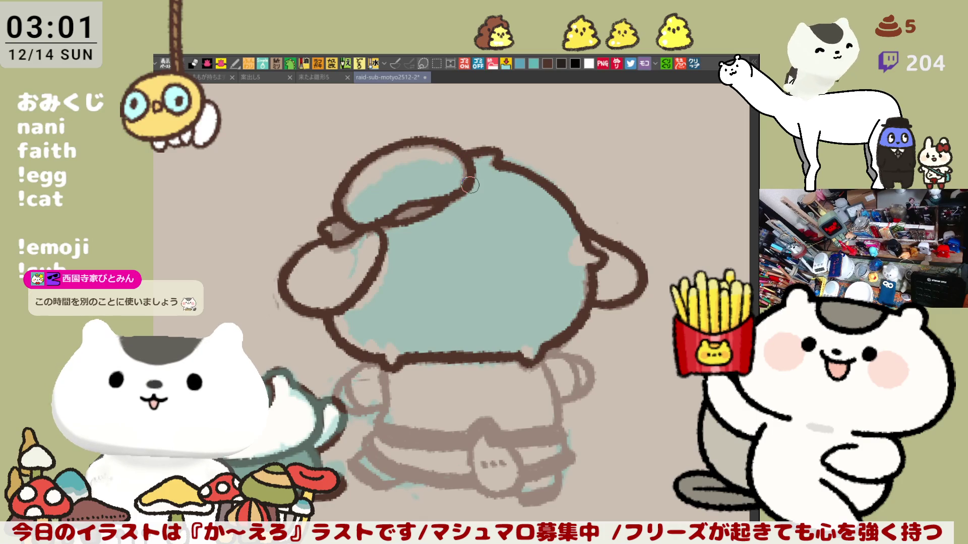
scroll(469, 185, "down", 5)
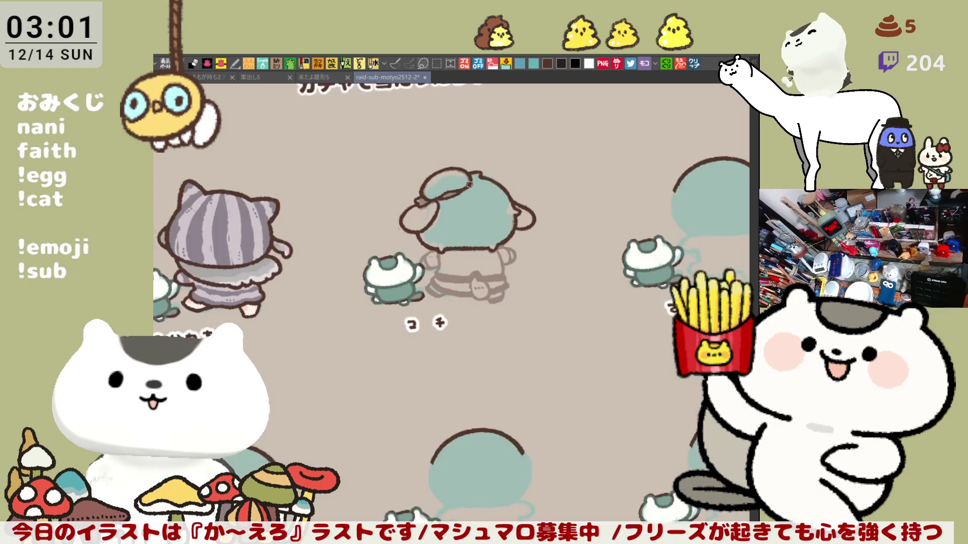
Step: Zoom in on the body and ink the arc around the left arm in dark brown
scroll(469, 185, "up", 3)
scroll(470, 176, "down", 3)
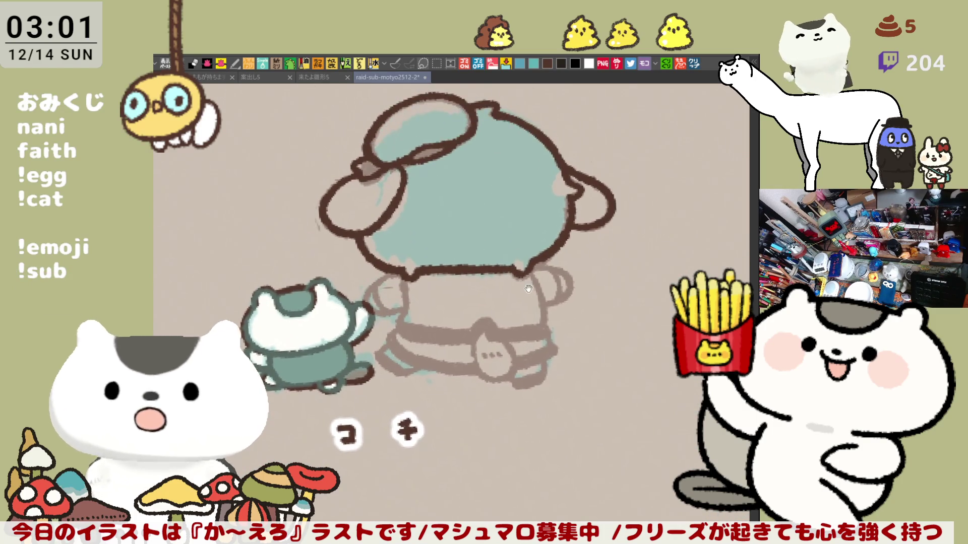
scroll(538, 219, "up", 4)
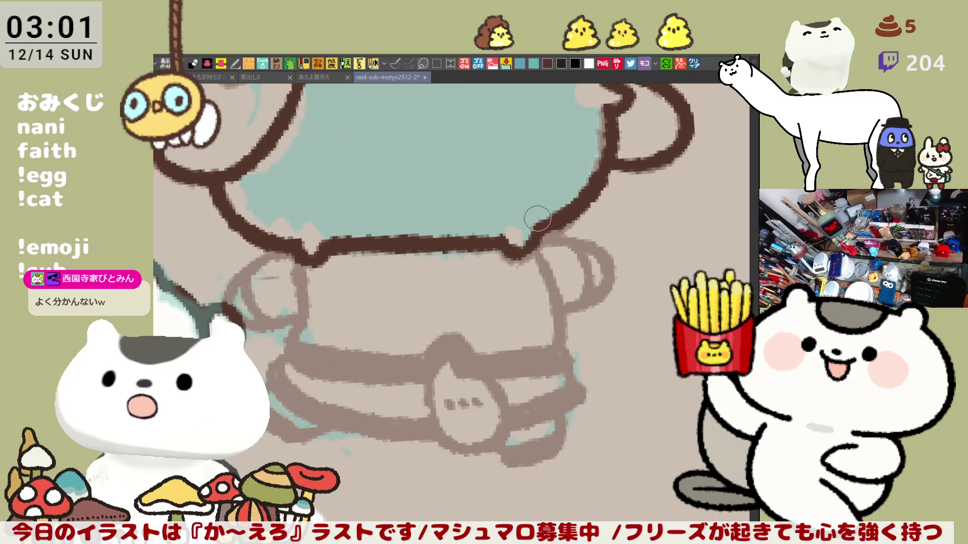
scroll(538, 218, "down", 2)
left_click_drag(353, 286, 388, 332)
key("ctrl+z")
mouse_move(352, 286)
left_mouse_down()
mouse_move(359, 348)
mouse_move(399, 329)
left_mouse_up()
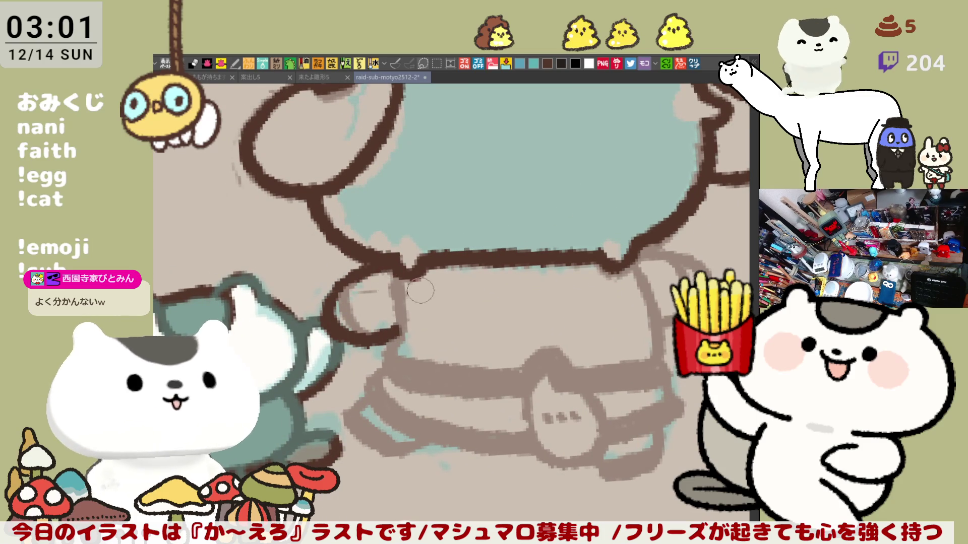
Step: Thicken the arm cuff outline and ink the collar's top line across to the right
left_click_drag(646, 278, 495, 232)
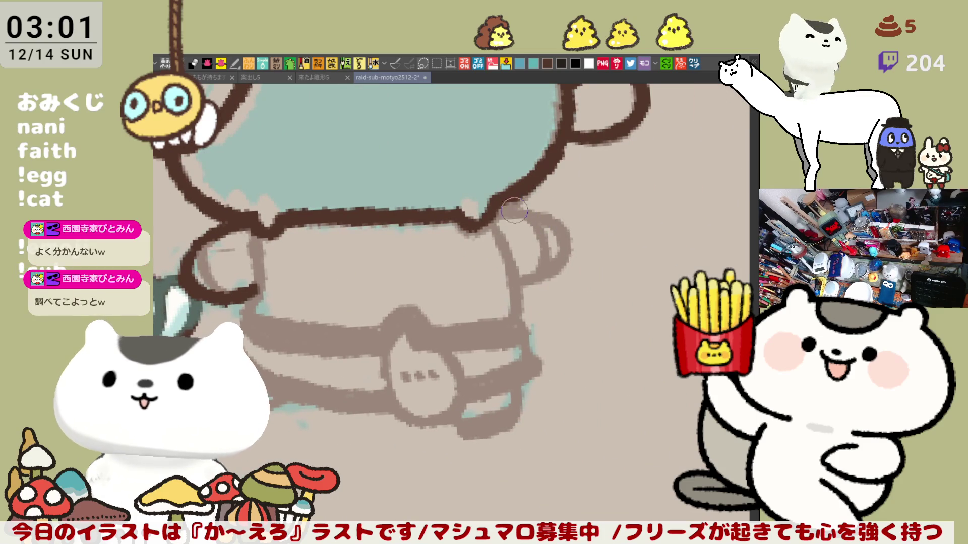
left_click_drag(280, 255, 405, 248)
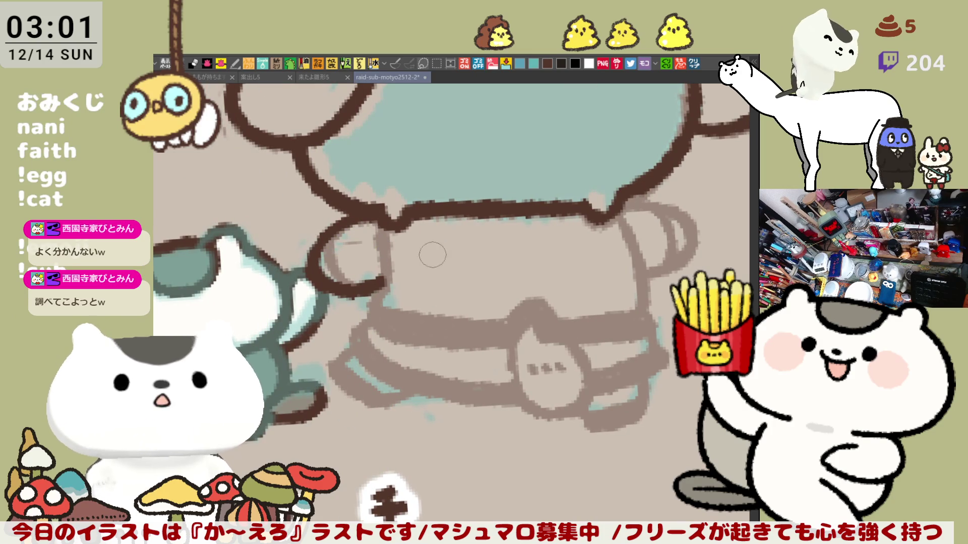
left_click_drag(373, 214, 392, 279)
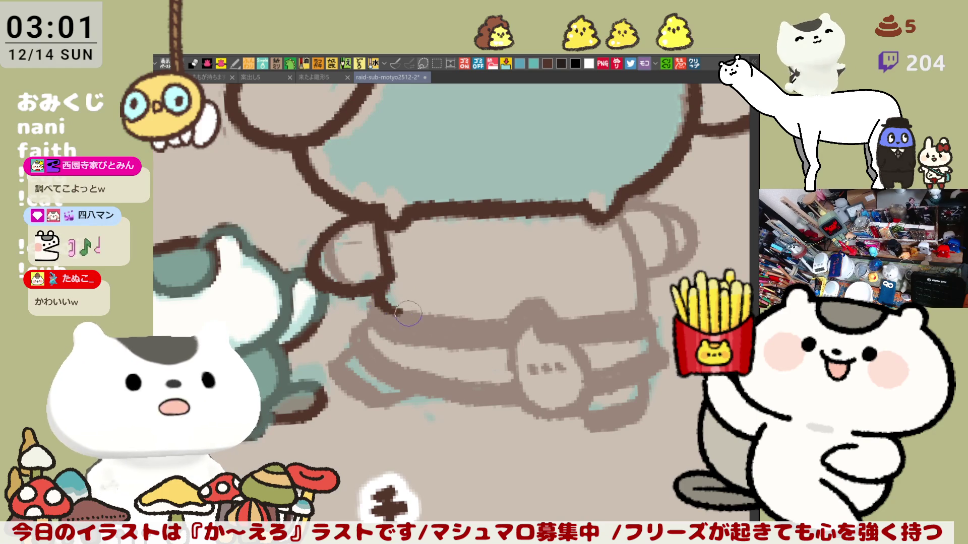
left_click_drag(395, 313, 517, 323)
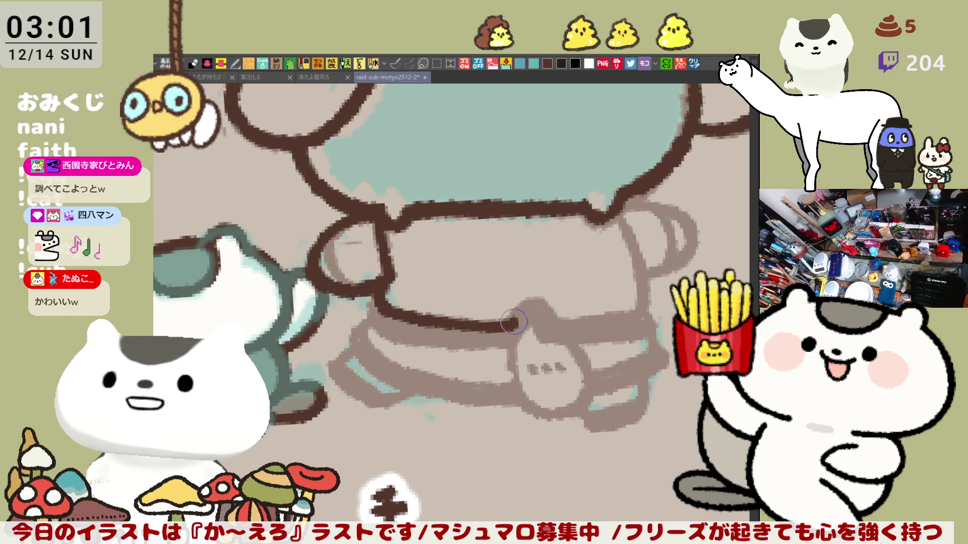
left_click_drag(517, 321, 559, 317)
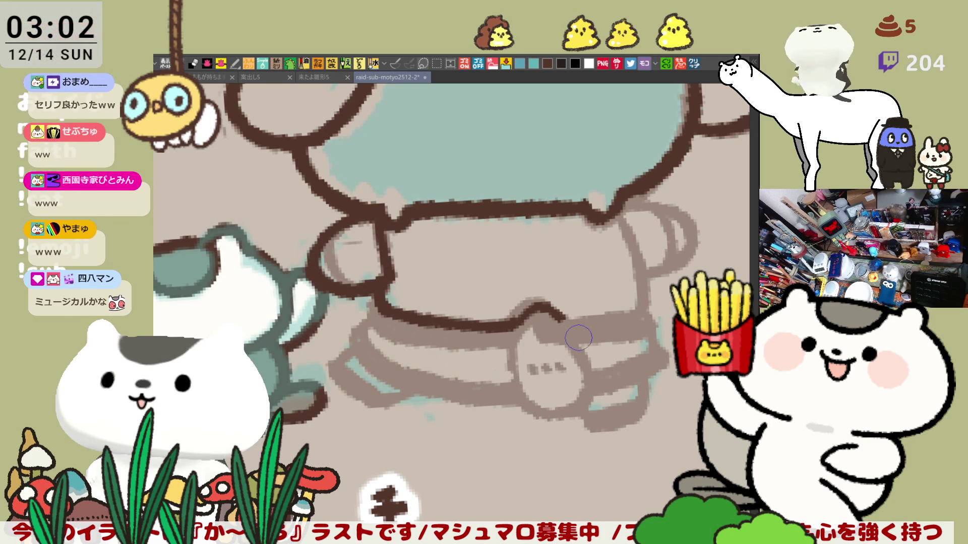
Step: Mirror the view and ink the body's left edge and the left sleeve loop's top in dark brown
key("h")
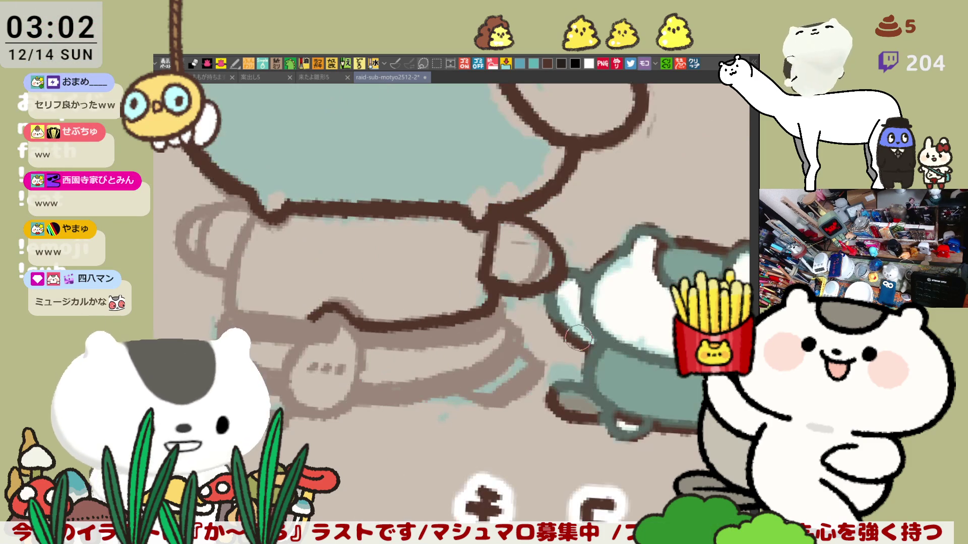
left_click_drag(445, 267, 542, 276)
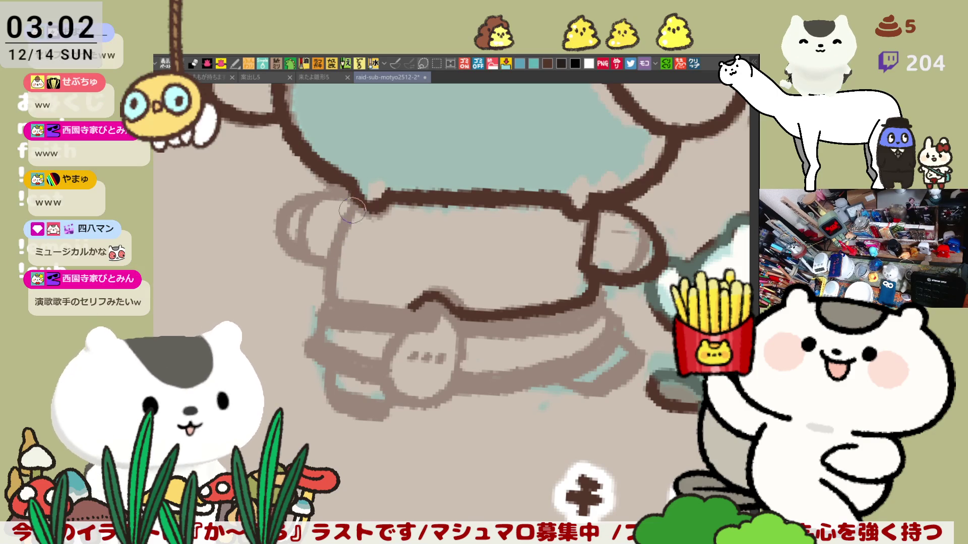
left_click_drag(362, 193, 335, 279)
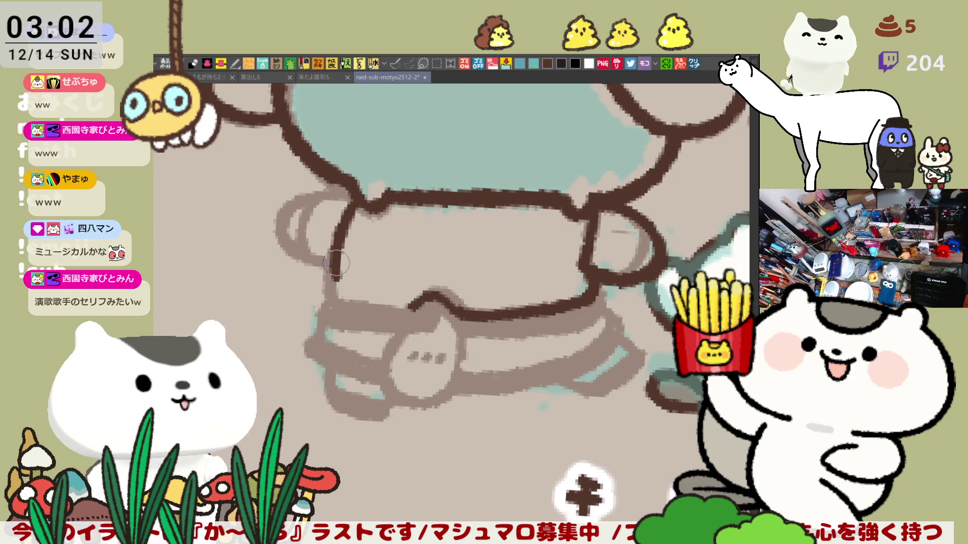
key("ctrl+z")
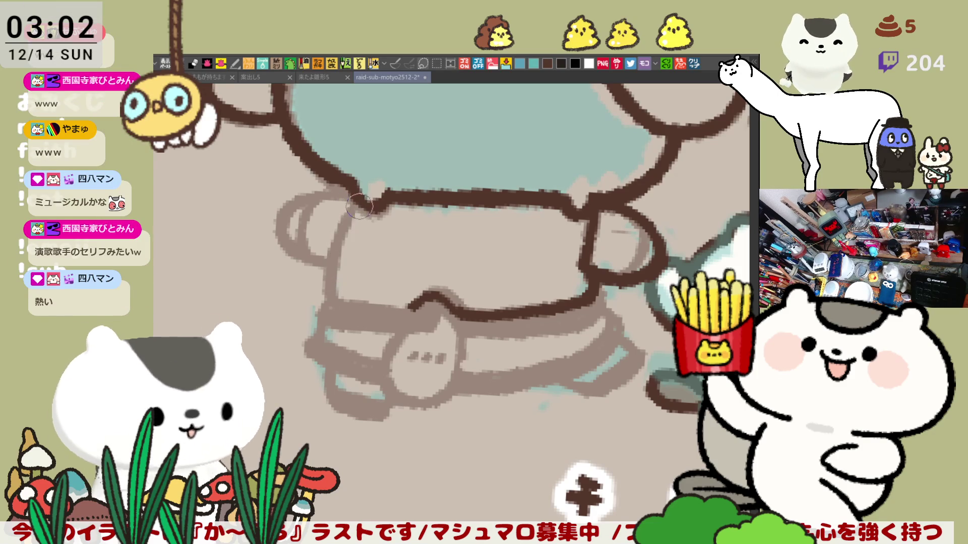
left_click_drag(357, 204, 333, 286)
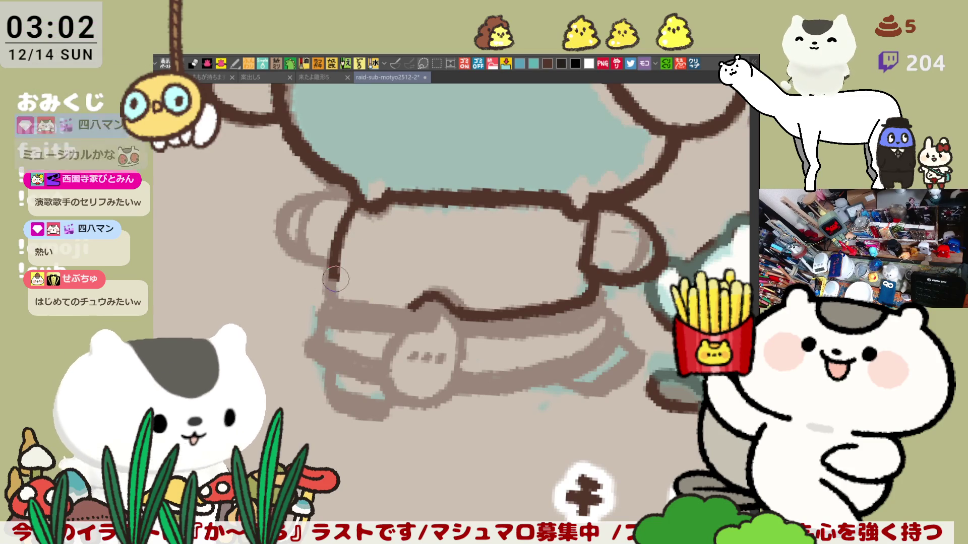
mouse_move(332, 275)
left_mouse_down()
mouse_move(351, 300)
mouse_move(337, 300)
mouse_move(408, 306)
left_mouse_up()
key("ctrl+z")
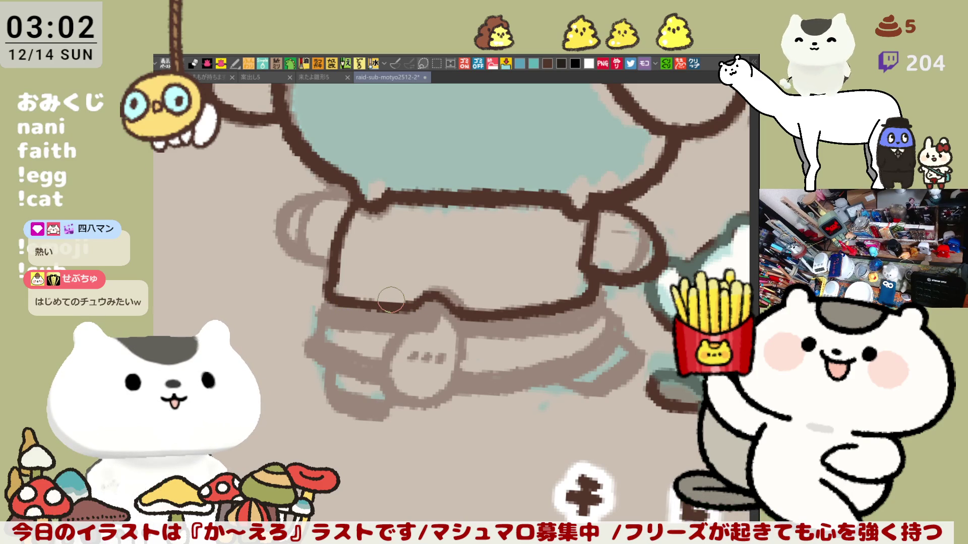
mouse_move(280, 211)
left_mouse_down()
mouse_move(277, 231)
mouse_move(328, 264)
mouse_move(333, 221)
mouse_move(282, 212)
mouse_move(351, 207)
left_mouse_up()
key("ctrl+z")
key("ctrl+z")
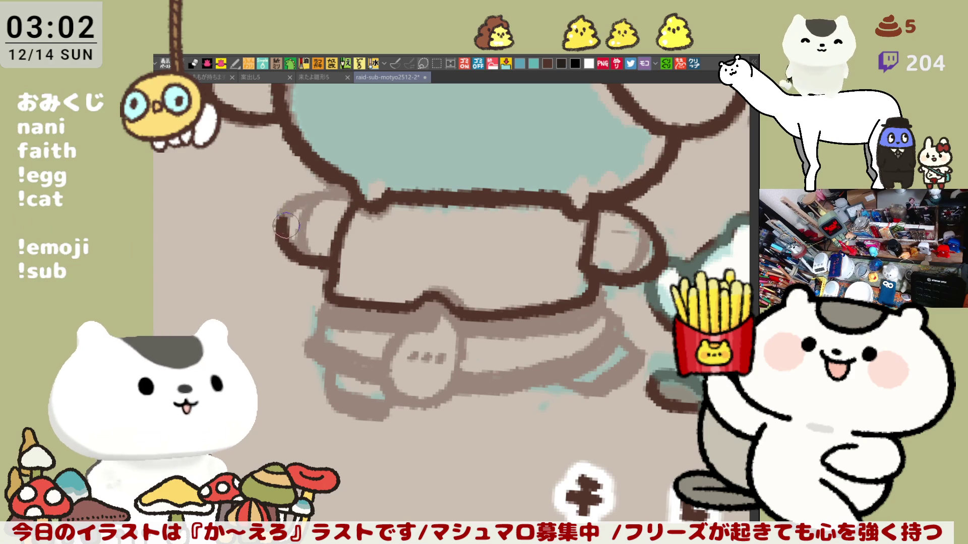
left_click_drag(280, 222, 373, 191)
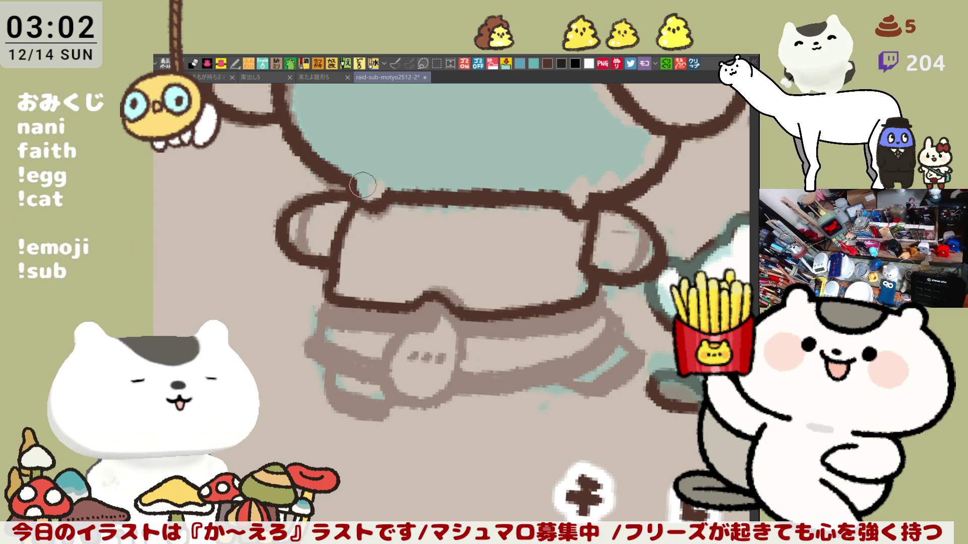
Step: Ink a short dark brown stroke at the belt's left end, redrawing it several times
left_click_drag(498, 228, 460, 188)
left_click_drag(283, 247, 322, 288)
key("ctrl+z")
key("ctrl+z")
mouse_move(282, 252)
left_mouse_down()
mouse_move(326, 287)
mouse_move(363, 288)
left_mouse_up()
key("ctrl+z")
left_click_drag(280, 255, 347, 287)
Step: Keep retrying the belt's left-end stroke until it matches the existing line art
key("ctrl+z")
mouse_move(281, 254)
left_mouse_down()
mouse_move(322, 295)
mouse_move(395, 293)
left_mouse_up()
key("ctrl+z")
mouse_move(288, 258)
left_mouse_down()
mouse_move(317, 292)
mouse_move(398, 289)
left_mouse_up()
key("ctrl+z")
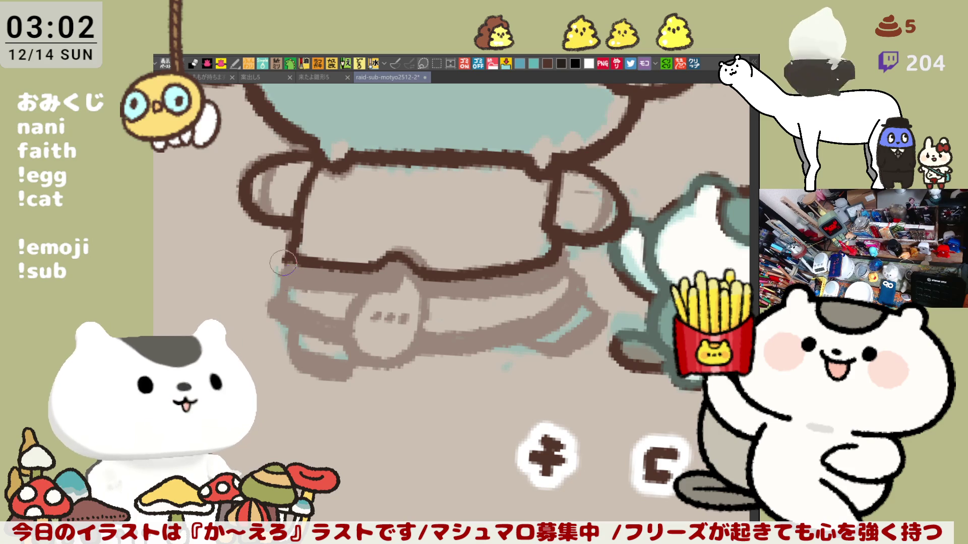
left_click_drag(283, 262, 345, 288)
key("ctrl+z")
mouse_move(283, 254)
left_mouse_down()
mouse_move(290, 275)
mouse_move(320, 295)
left_mouse_up()
key("ctrl+z")
mouse_move(292, 259)
left_mouse_down()
mouse_move(320, 292)
mouse_move(293, 272)
mouse_move(320, 290)
mouse_move(365, 292)
mouse_move(398, 272)
mouse_move(418, 277)
mouse_move(390, 280)
mouse_move(408, 284)
left_mouse_up()
key("ctrl+z")
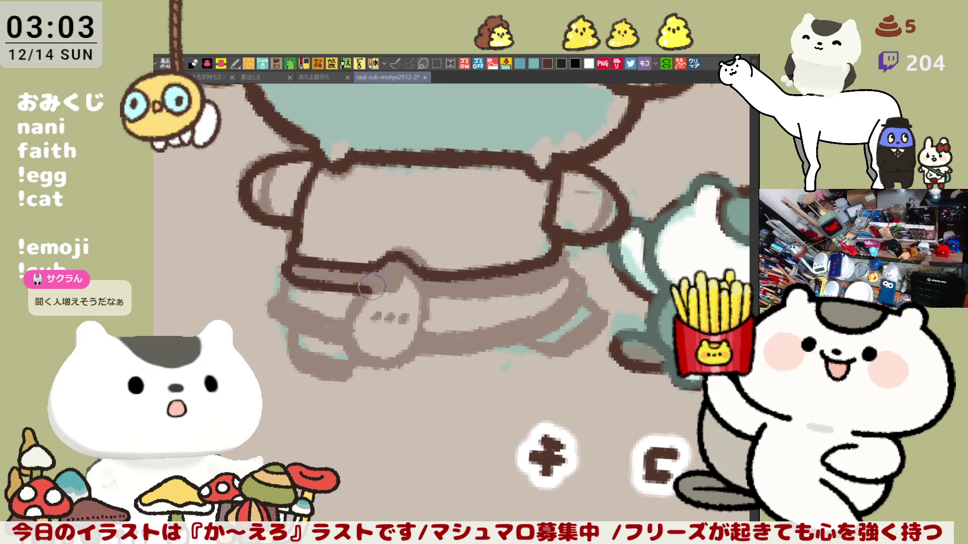
Step: Ink the belt's upper band and a first stroke along its lower-left edge
mouse_move(406, 282)
left_mouse_down()
mouse_move(419, 293)
mouse_move(562, 283)
left_mouse_up()
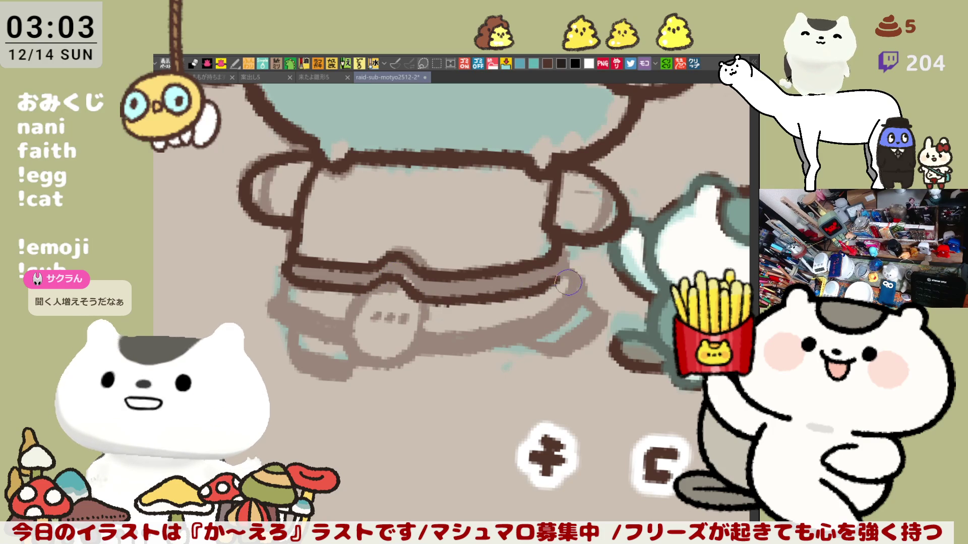
left_click_drag(553, 284, 566, 272)
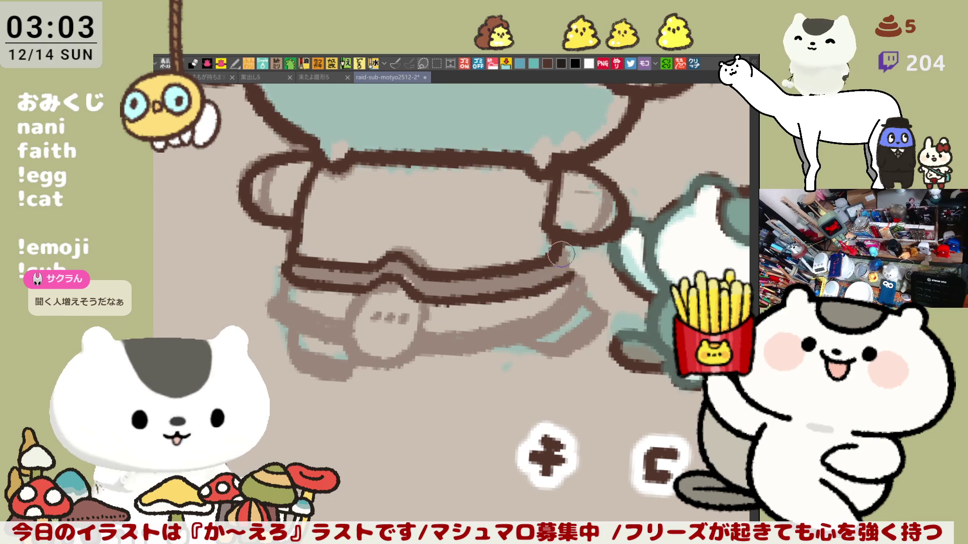
scroll(555, 282, "left", 2)
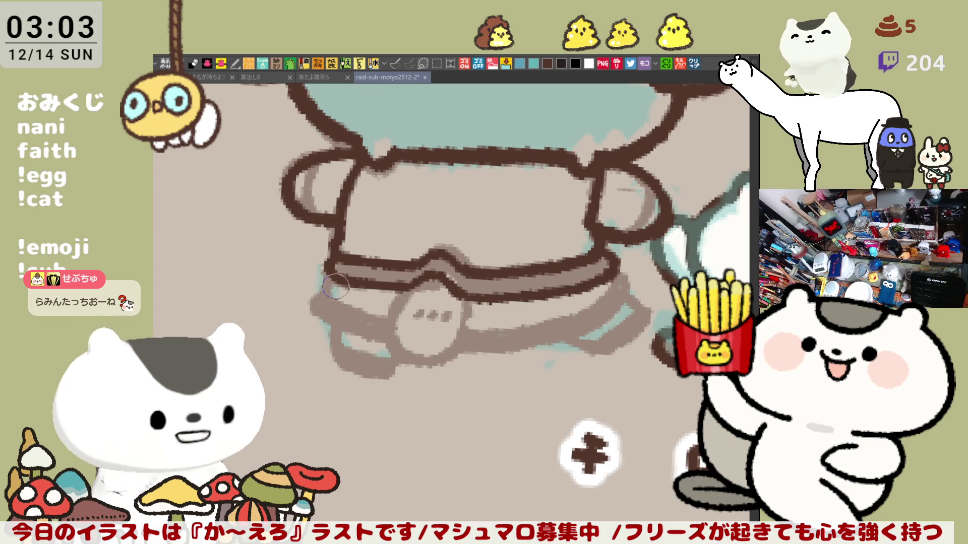
left_click_drag(334, 296, 391, 320)
left_click_drag(323, 296, 396, 321)
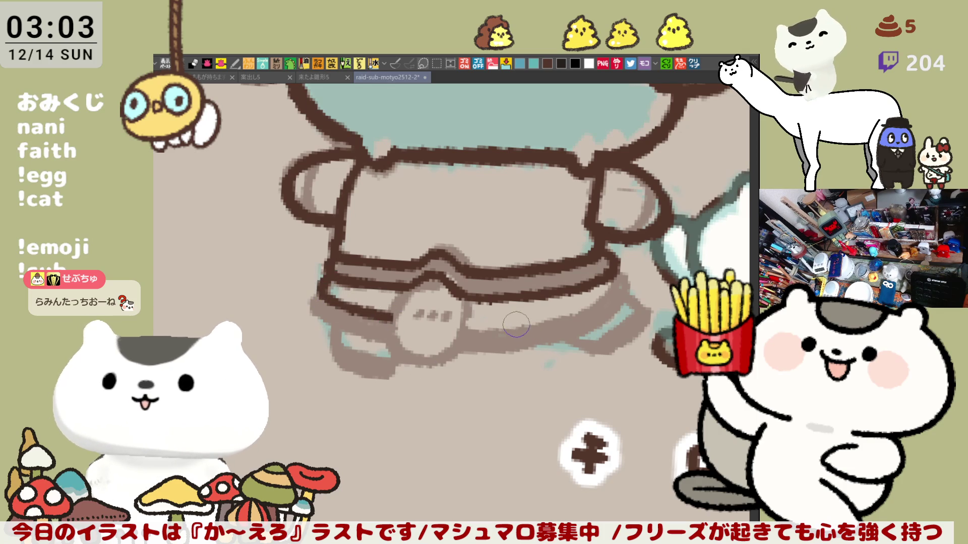
Step: Ink the belt's lower edge across the middle to its darkened right end
left_click_drag(446, 328, 555, 309)
key("ctrl+z")
left_click_drag(444, 328, 584, 305)
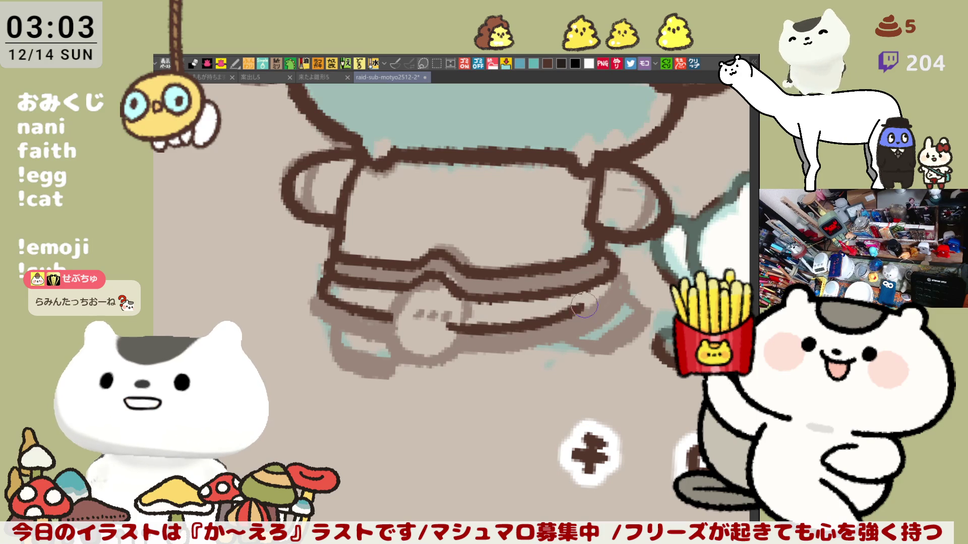
key("ctrl+z")
left_click_drag(464, 328, 585, 305)
key("ctrl+z")
mouse_move(453, 325)
left_mouse_down()
mouse_move(575, 313)
mouse_move(615, 283)
left_mouse_up()
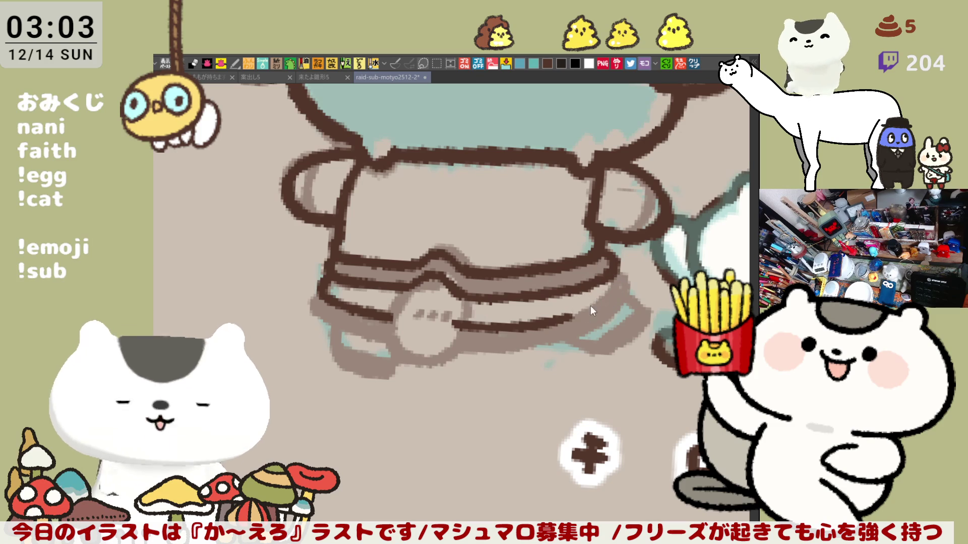
key("ctrl+z")
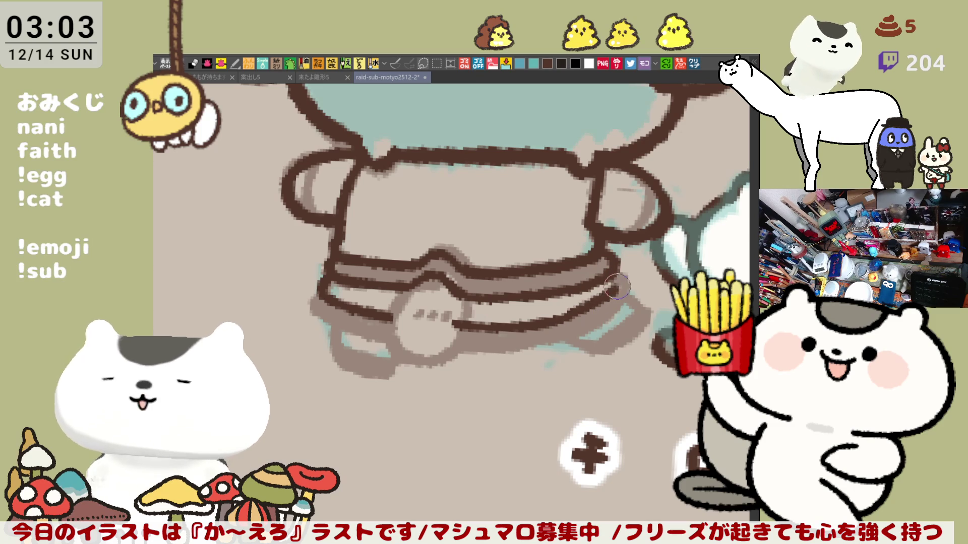
left_click_drag(572, 316, 611, 302)
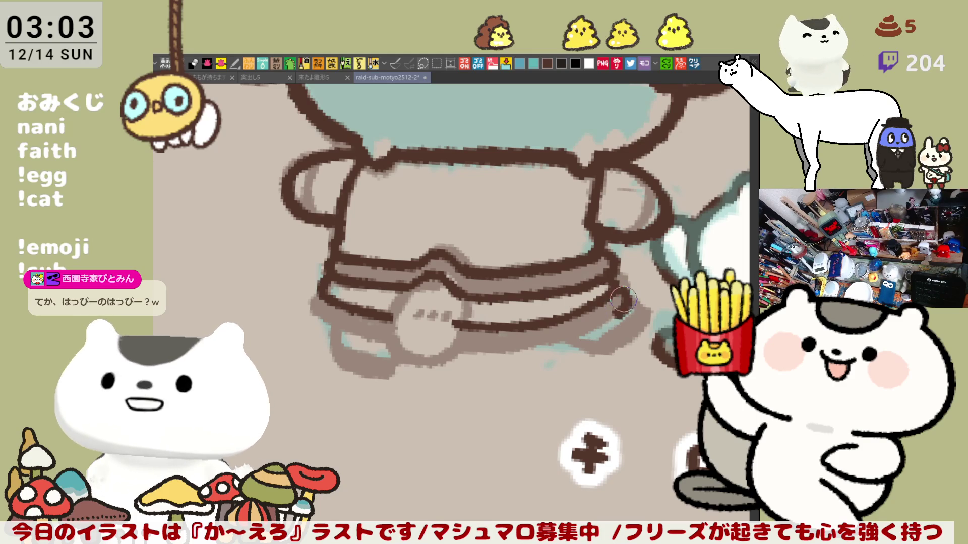
left_click_drag(621, 295, 613, 314)
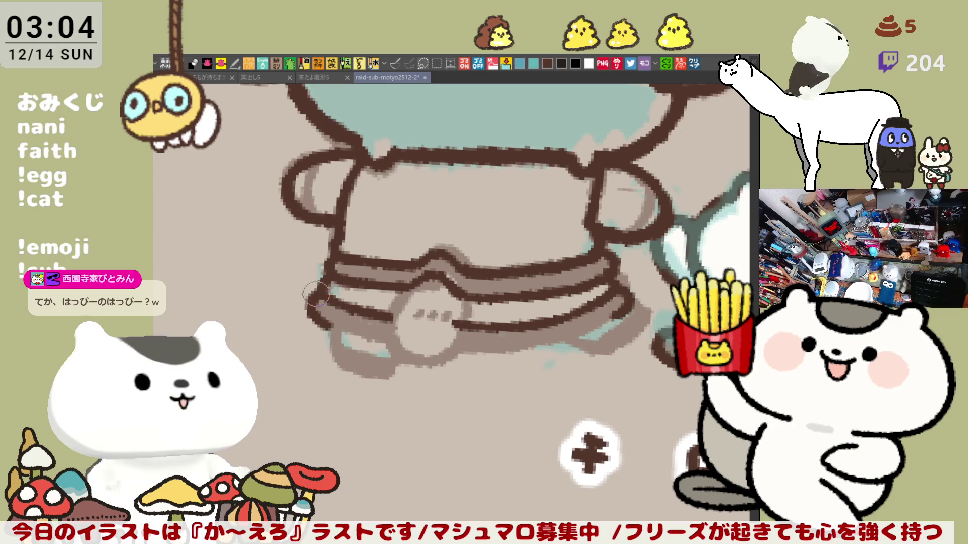
Step: Outline the belt's left end and start redrawing the lower edge toward the buckle
mouse_move(322, 298)
left_mouse_down()
mouse_move(311, 305)
mouse_move(331, 315)
left_mouse_up()
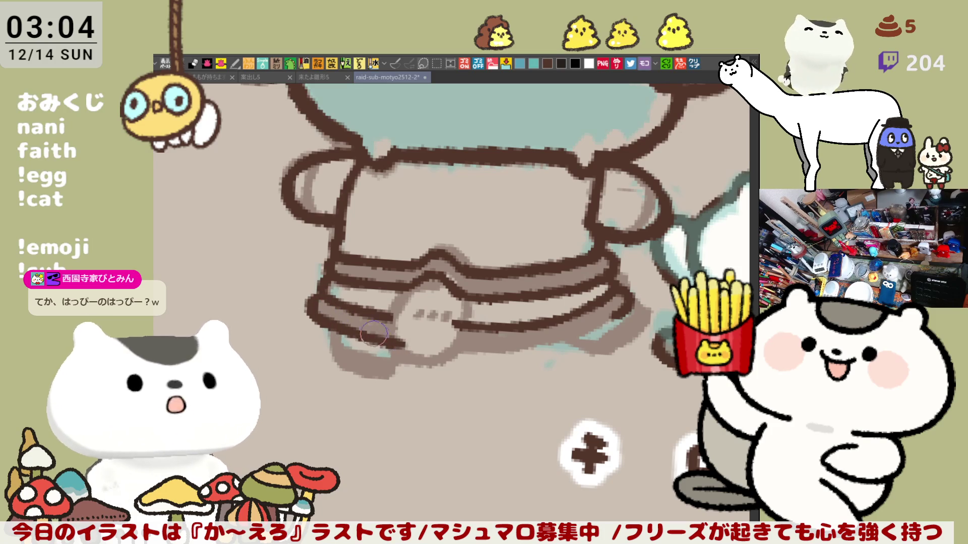
mouse_move(312, 305)
left_mouse_down()
mouse_move(391, 337)
mouse_move(527, 350)
left_mouse_up()
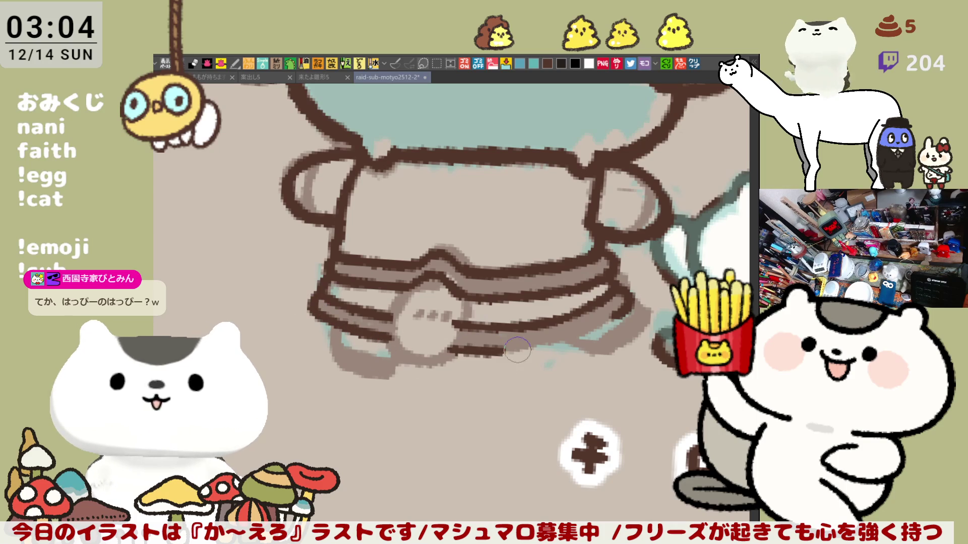
key("ctrl+z")
mouse_move(437, 345)
left_mouse_down()
mouse_move(506, 353)
mouse_move(575, 332)
left_mouse_up()
key("ctrl+z")
key("ctrl+z")
mouse_move(441, 347)
left_mouse_down()
mouse_move(522, 349)
mouse_move(504, 348)
mouse_move(552, 340)
mouse_move(582, 322)
left_mouse_up()
key("ctrl+z")
Step: Keep redrawing the lower belt stroke until it ends cleanly near the buckle
key("ctrl+z")
key("ctrl+z")
left_click_drag(426, 347, 504, 351)
left_click_drag(504, 351, 537, 348)
key("ctrl+z")
key("ctrl+z")
mouse_move(431, 347)
left_mouse_down()
mouse_move(542, 346)
mouse_move(529, 347)
mouse_move(587, 327)
left_mouse_up()
key("ctrl+z")
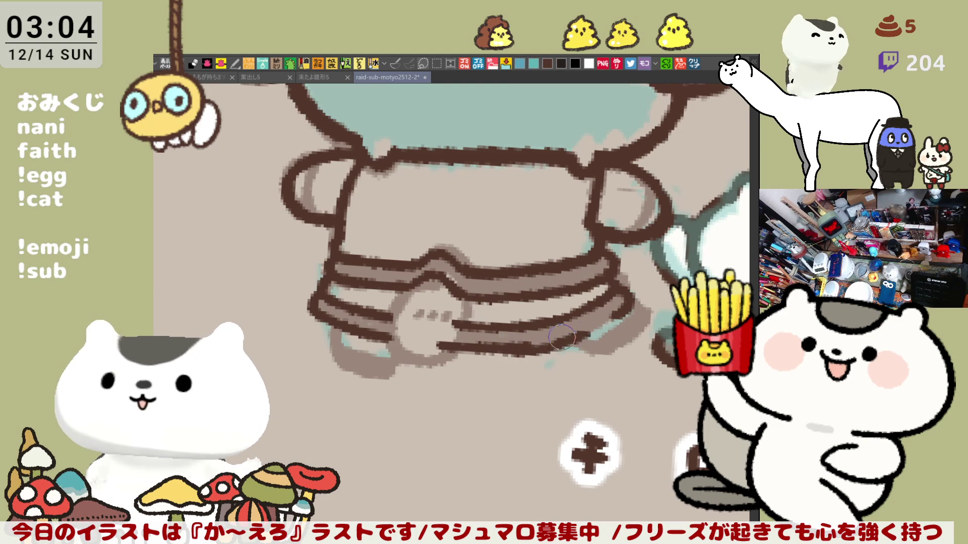
key("ctrl+z")
key("ctrl+z")
left_click_drag(426, 348, 554, 347)
key("ctrl+z")
mouse_move(437, 347)
left_mouse_down()
mouse_move(527, 353)
mouse_move(600, 315)
left_mouse_up()
key("ctrl+z")
key("ctrl+z")
left_click_drag(434, 347, 527, 352)
key("ctrl+z")
left_click_drag(432, 347, 529, 352)
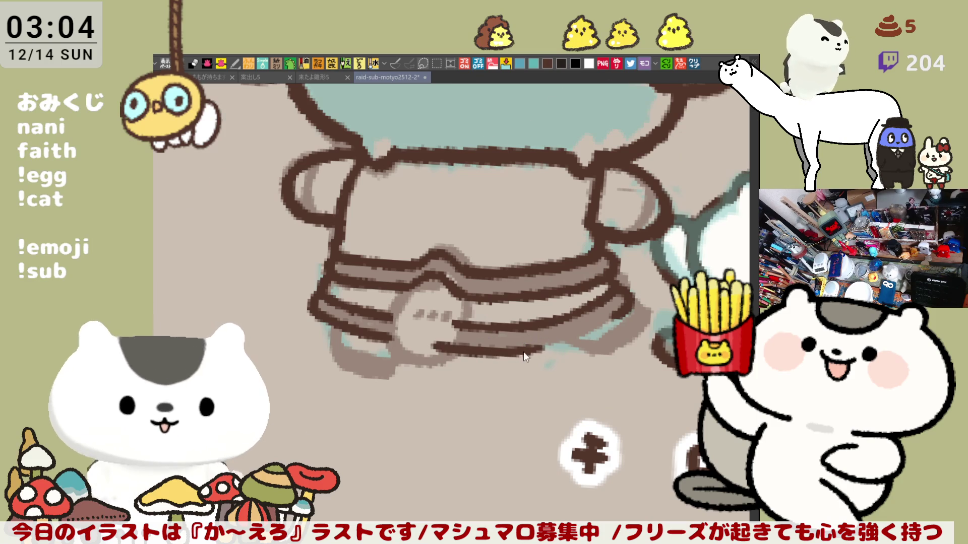
Step: Retry the lower belt stroke until a shorter dark brown version holds
scroll(524, 355, "left", 4)
key("ctrl+z")
left_click_drag(370, 287, 469, 337)
key("ctrl+z")
left_click_drag(369, 286, 452, 326)
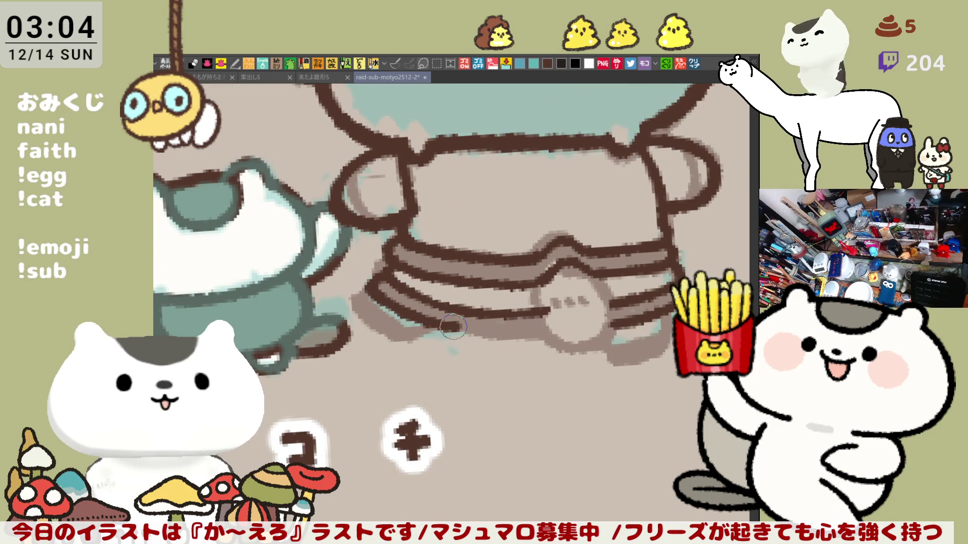
key("ctrl+z")
mouse_move(367, 283)
left_mouse_down()
mouse_move(393, 307)
mouse_move(471, 338)
left_mouse_up()
key("ctrl+z")
left_click_drag(368, 283, 479, 344)
key("ctrl+z")
key("ctrl+z")
mouse_move(385, 291)
left_mouse_down()
mouse_move(483, 337)
mouse_move(542, 331)
left_mouse_up()
key("ctrl+z")
key("ctrl+z")
mouse_move(367, 285)
left_mouse_down()
mouse_move(456, 337)
mouse_move(559, 329)
left_mouse_up()
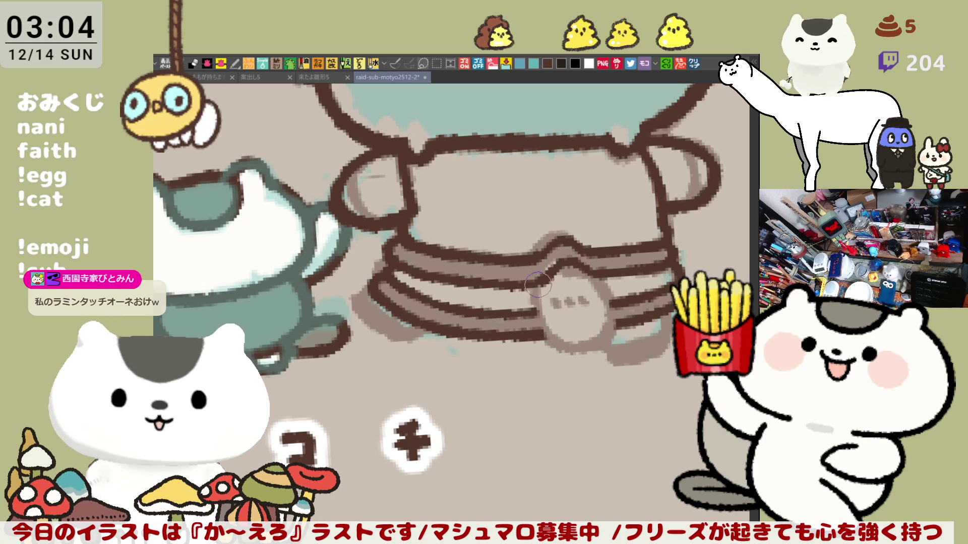
Step: Try outlining the round buckle's left and bottom edges, then ink the strap's lower-left edge
left_click_drag(534, 280, 601, 349)
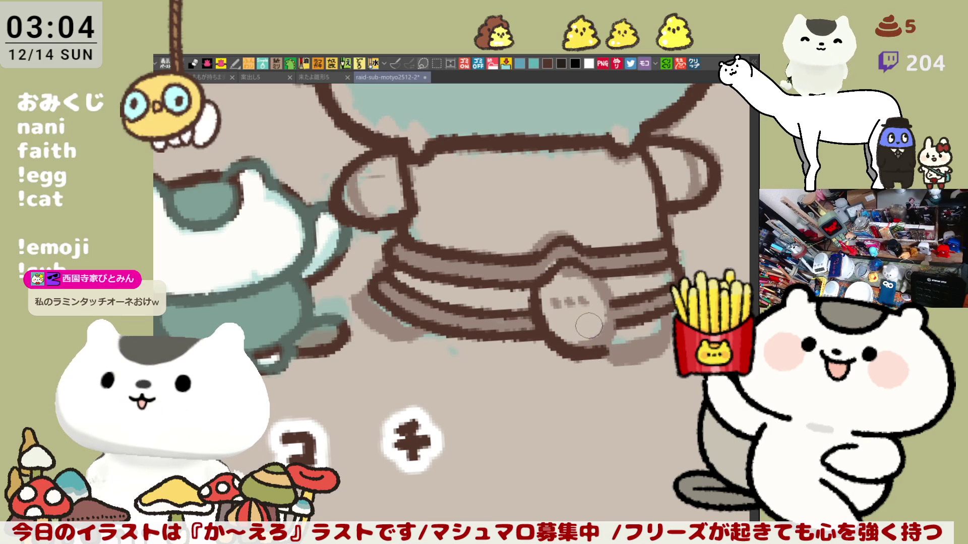
key("ctrl+z")
mouse_move(529, 284)
left_mouse_down()
mouse_move(602, 351)
mouse_move(592, 312)
left_mouse_up()
key("ctrl+z")
left_click_drag(533, 286, 592, 343)
key("ctrl+z")
mouse_move(585, 273)
left_mouse_down()
mouse_move(602, 333)
mouse_move(580, 355)
mouse_move(575, 312)
left_mouse_up()
key("ctrl+z")
scroll(493, 294, "left", 3)
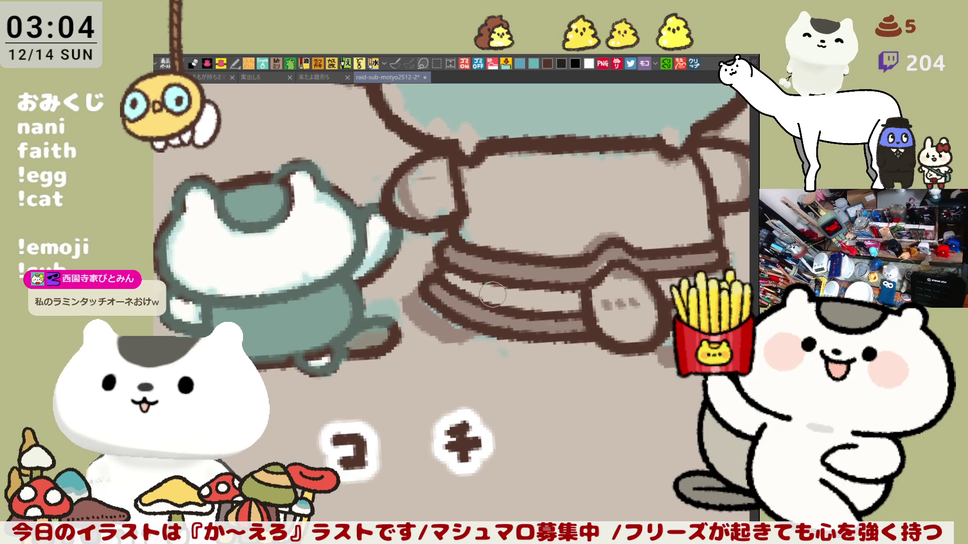
mouse_move(429, 282)
left_mouse_down()
mouse_move(404, 308)
mouse_move(446, 348)
mouse_move(473, 343)
mouse_move(467, 333)
mouse_move(473, 339)
left_mouse_up()
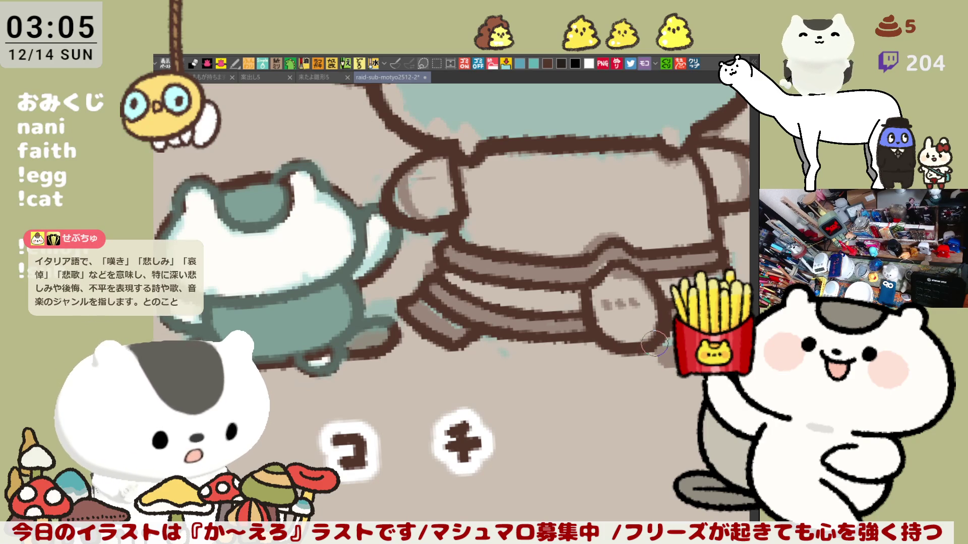
mouse_move(665, 359)
left_mouse_down()
mouse_move(607, 331)
mouse_move(639, 332)
left_mouse_up()
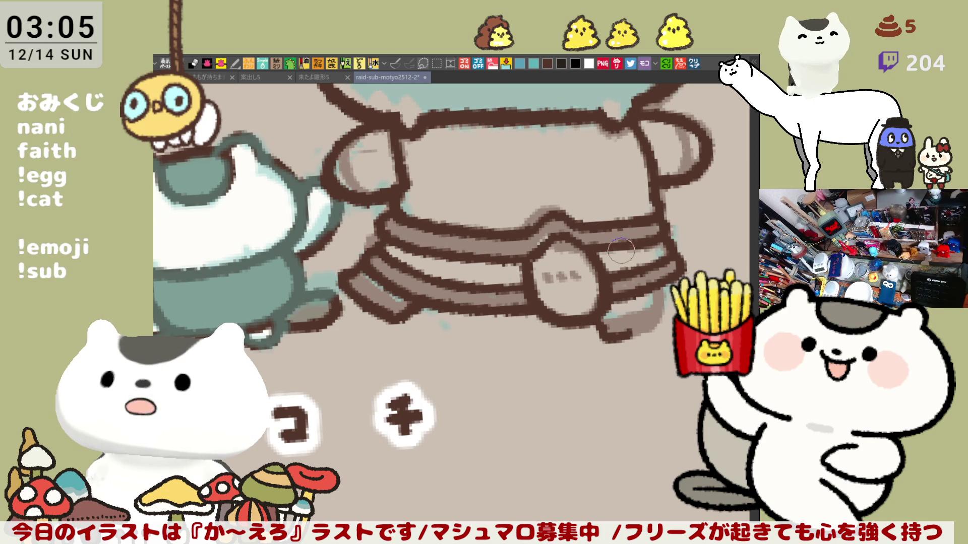
Step: Undo the stray stroke and redraw the belt's lower-right outline in thicker dark brown
key("ctrl+z")
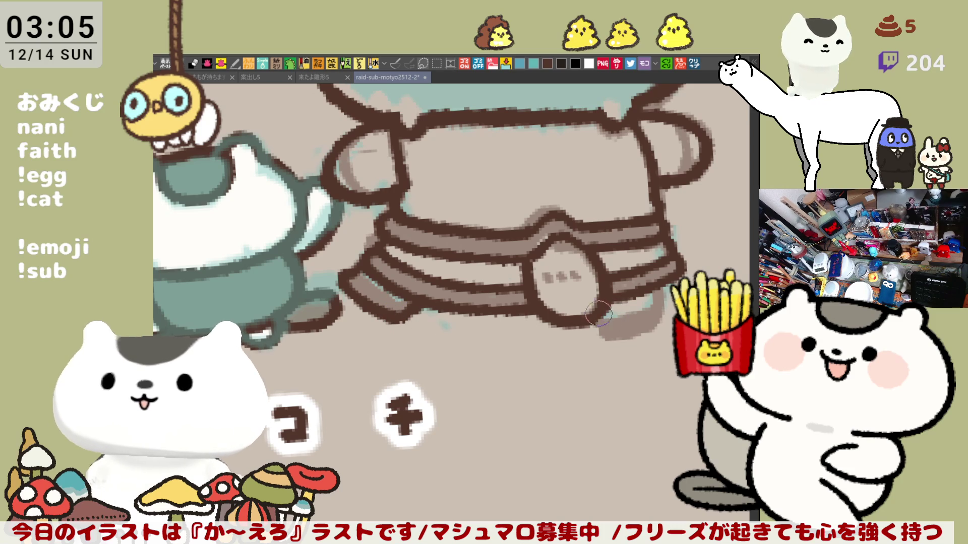
mouse_move(600, 316)
left_mouse_down()
mouse_move(619, 337)
mouse_move(640, 331)
left_mouse_up()
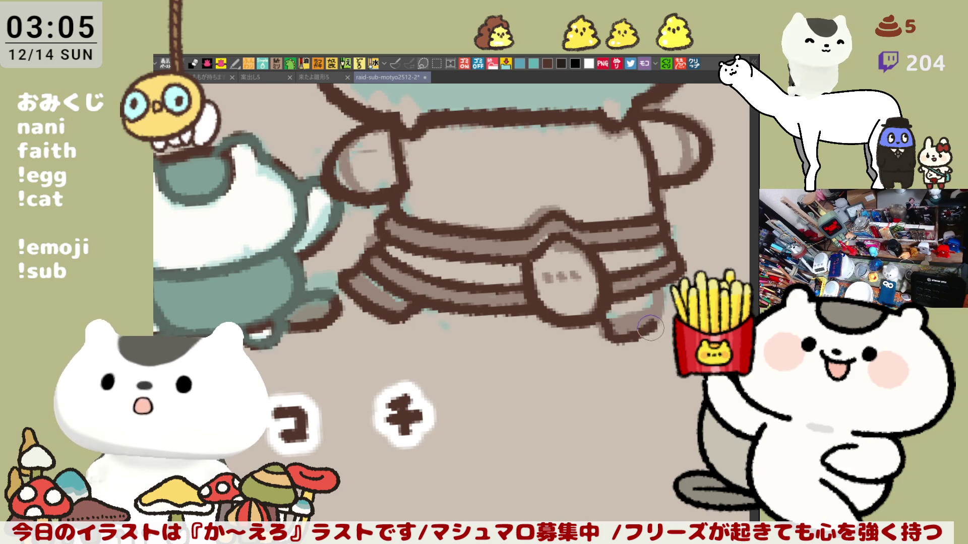
left_click_drag(640, 332, 653, 326)
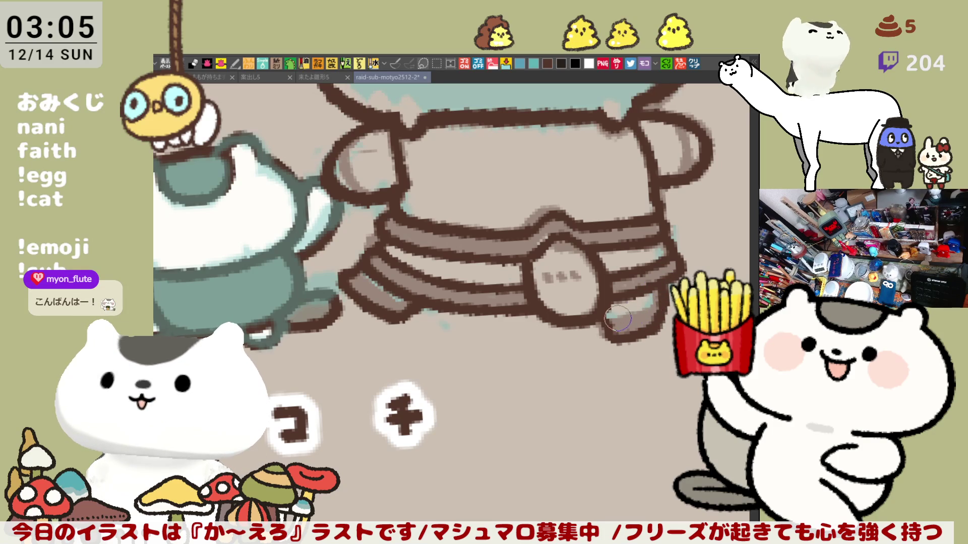
left_click_drag(607, 316, 628, 309)
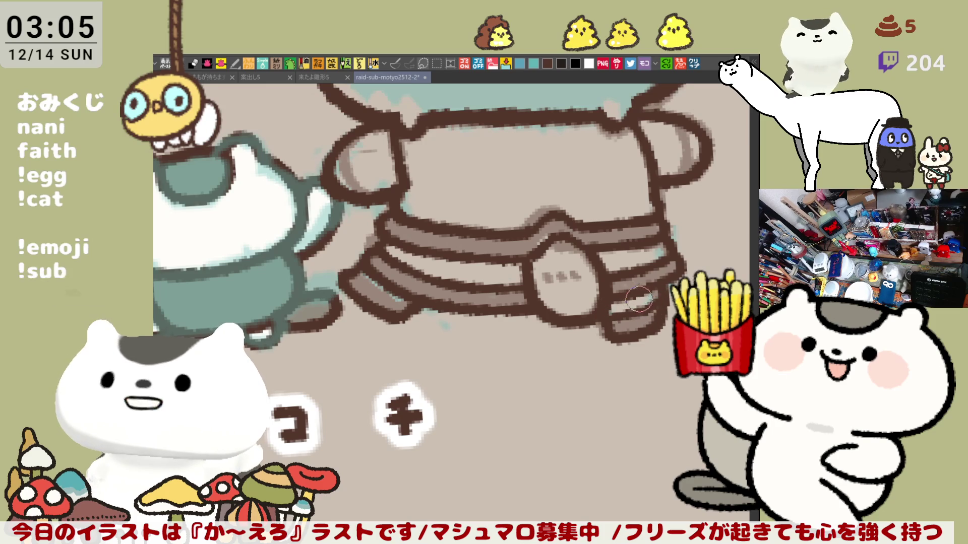
left_click_drag(627, 284, 572, 329)
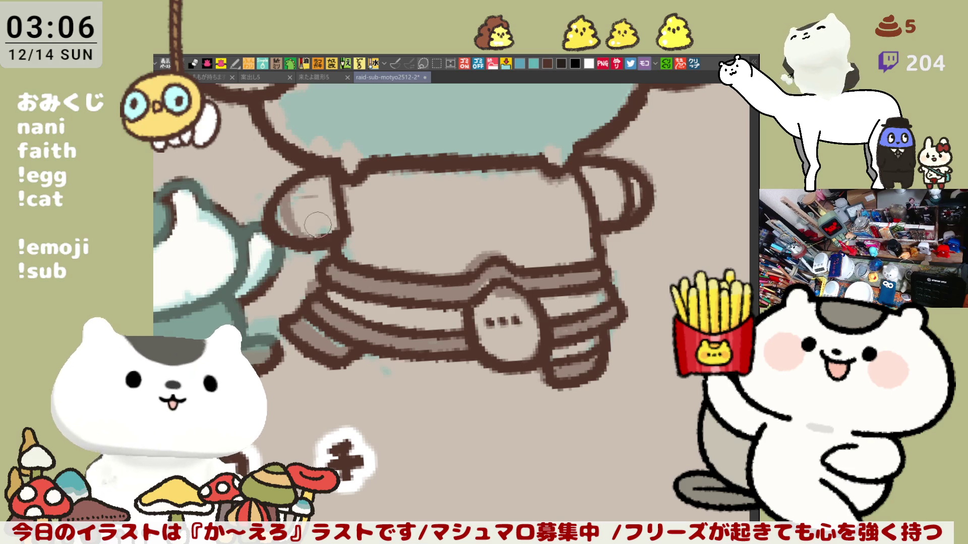
scroll(384, 280, "down", 5)
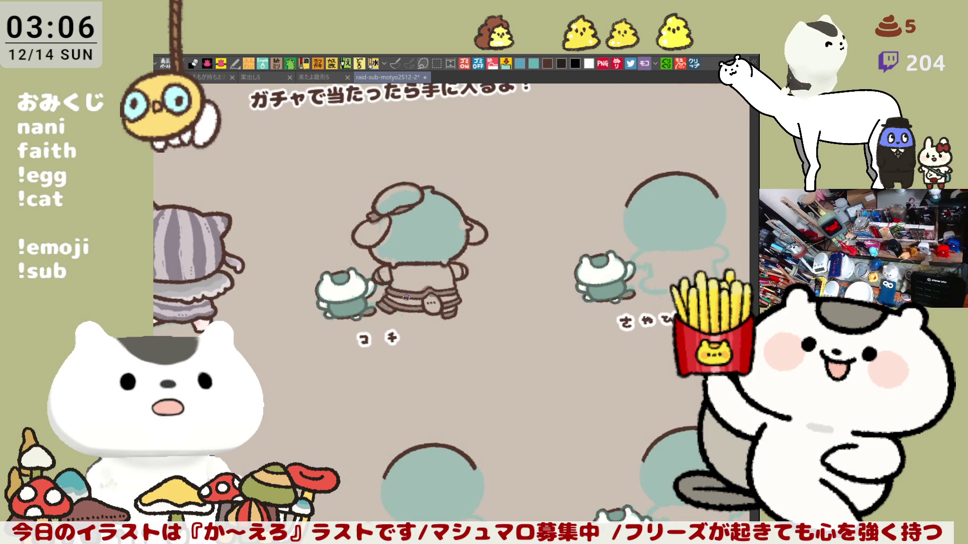
Step: Bring the whole figure into view and turn the teal hair and body fill flat grey
scroll(405, 296, "up", 5)
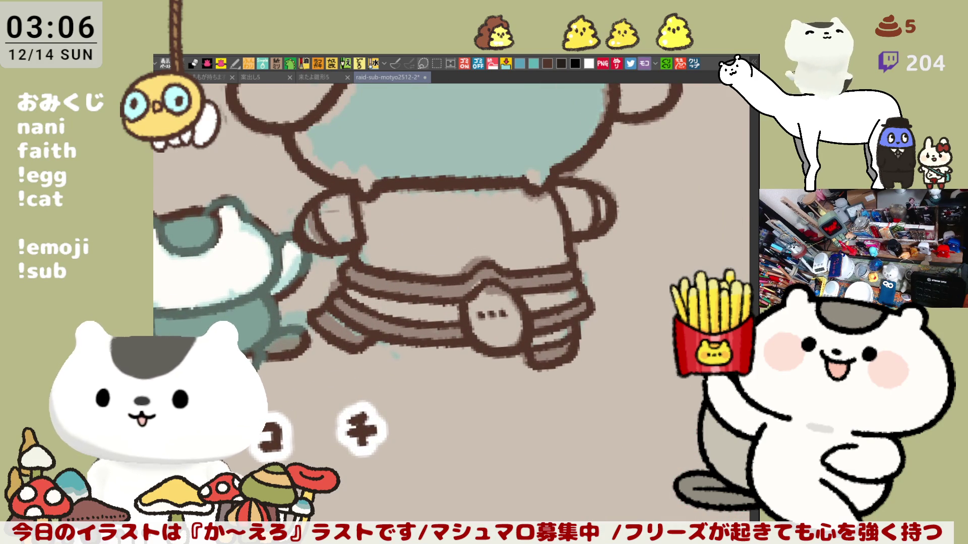
left_click_drag(630, 214, 658, 315)
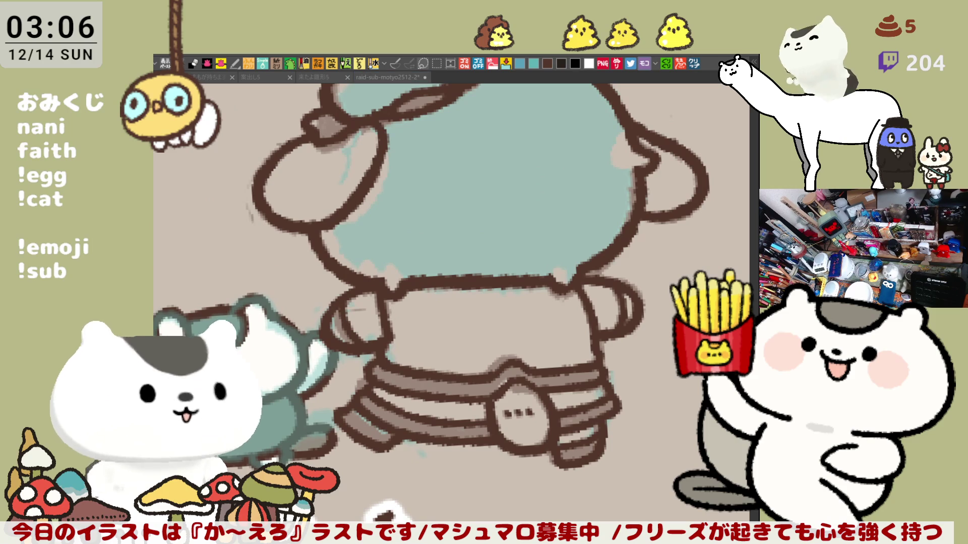
left_click_drag(423, 229, 450, 326)
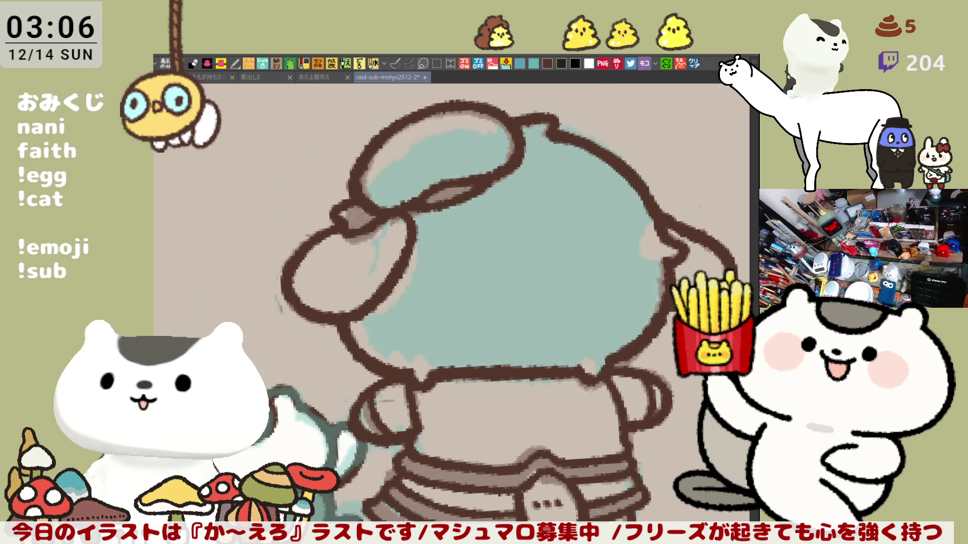
scroll(436, 351, "down", 3)
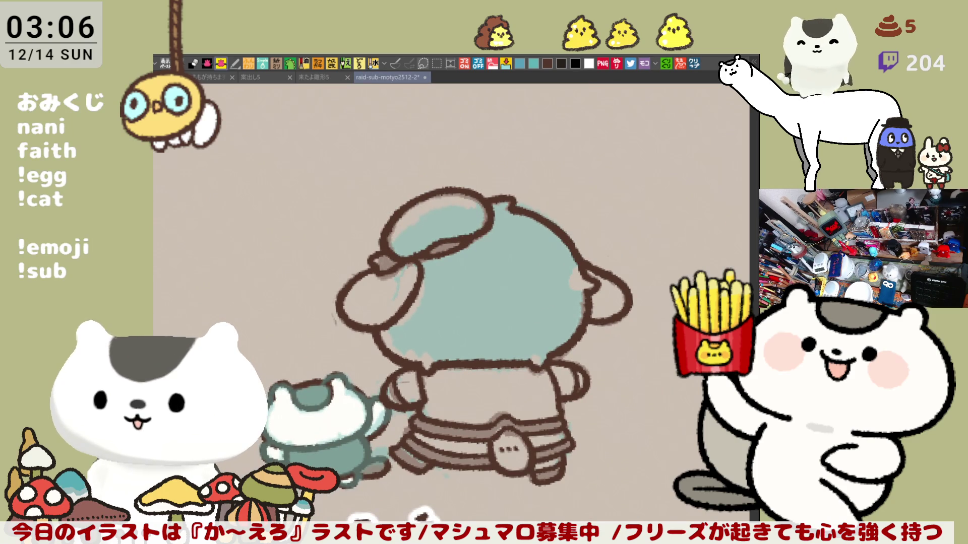
key("ctrl+z")
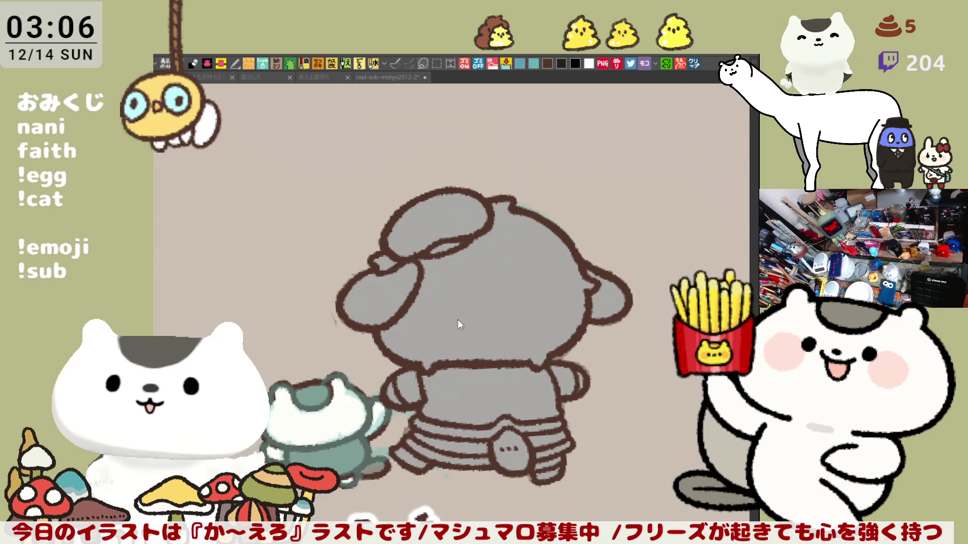
Step: Fill the back of the head pink, close two small gaps, and fill the cap dark teal
left_click(491, 276)
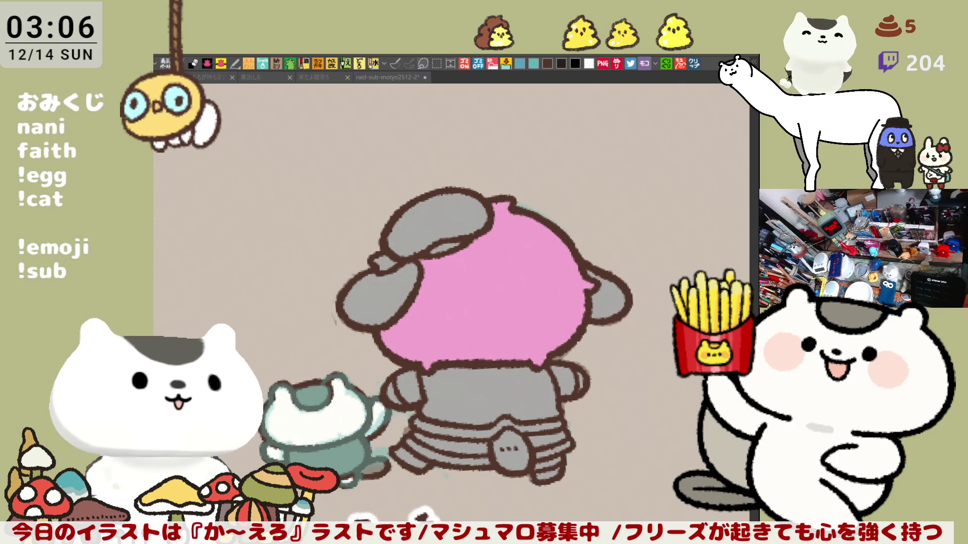
left_click(383, 261)
left_click(445, 247)
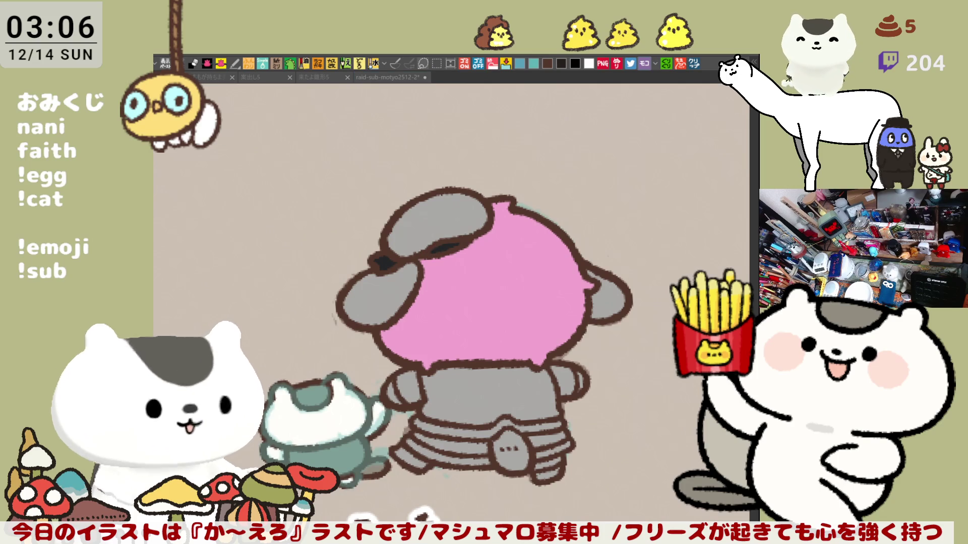
left_click(447, 229)
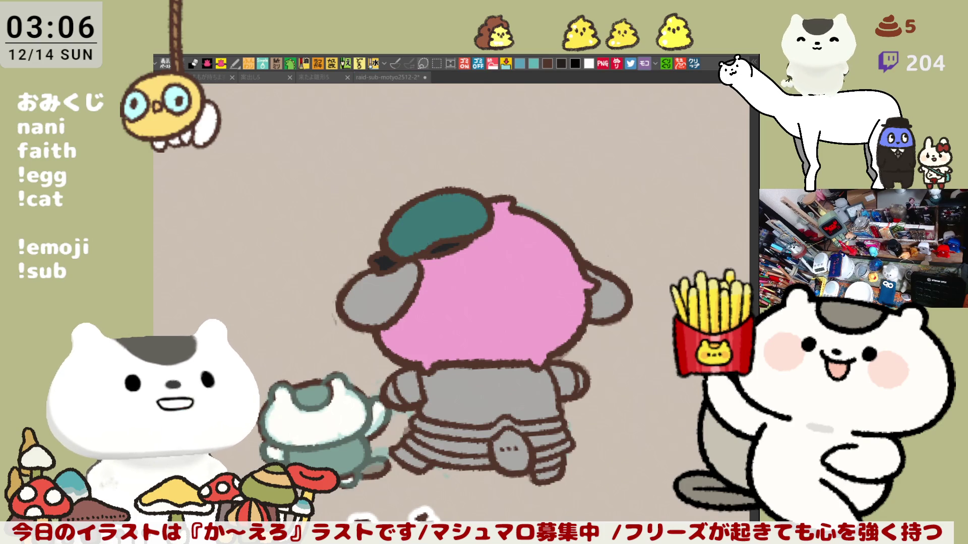
Step: Add crossing dark stripes to the cap, fill the shirt teal, and lighten the left ear
mouse_move(414, 220)
left_mouse_down()
mouse_move(429, 246)
mouse_move(441, 204)
mouse_move(440, 217)
mouse_move(455, 201)
mouse_move(466, 232)
mouse_move(469, 195)
mouse_move(481, 229)
mouse_move(475, 210)
left_mouse_up()
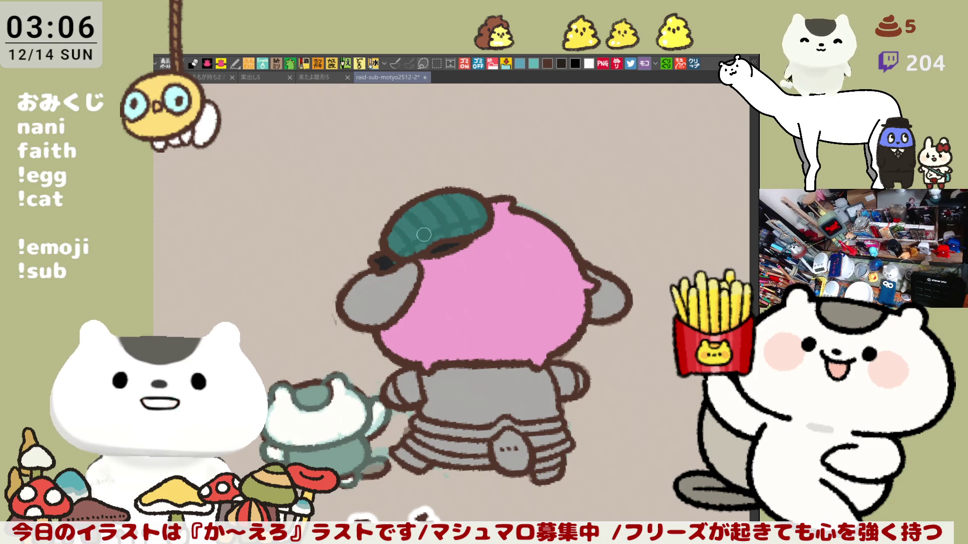
mouse_move(481, 216)
left_mouse_down()
mouse_move(437, 214)
mouse_move(391, 244)
mouse_move(471, 204)
mouse_move(519, 209)
left_mouse_up()
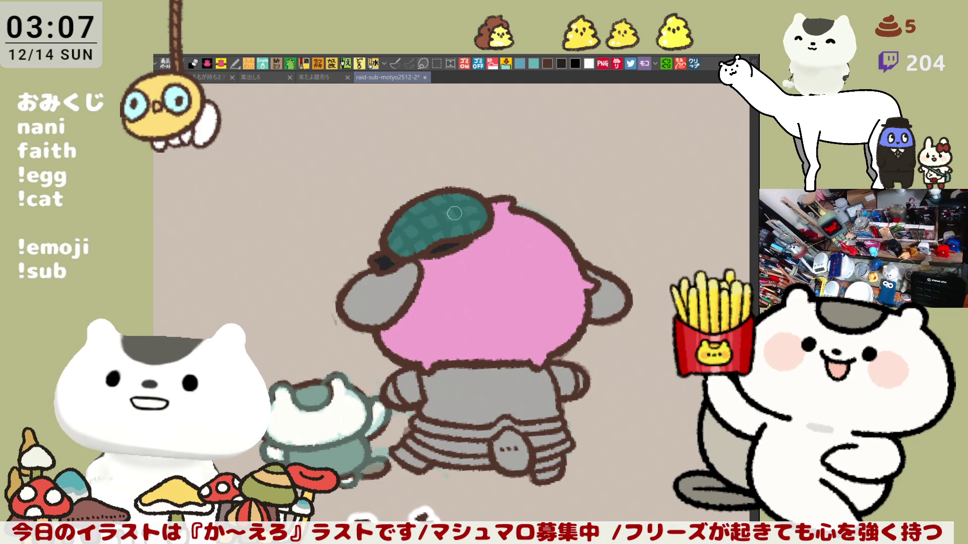
left_click(486, 389)
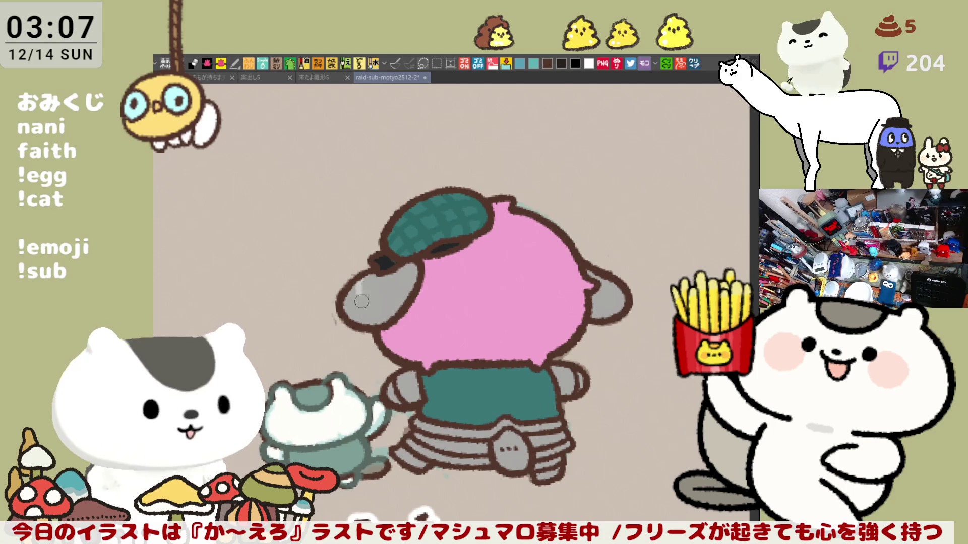
left_click_drag(403, 307, 353, 298)
Step: Lighten the right ear and give the pink head a soft shadow and highlight dots
mouse_move(599, 276)
left_mouse_down()
mouse_move(602, 303)
mouse_move(590, 306)
mouse_move(631, 308)
left_mouse_up()
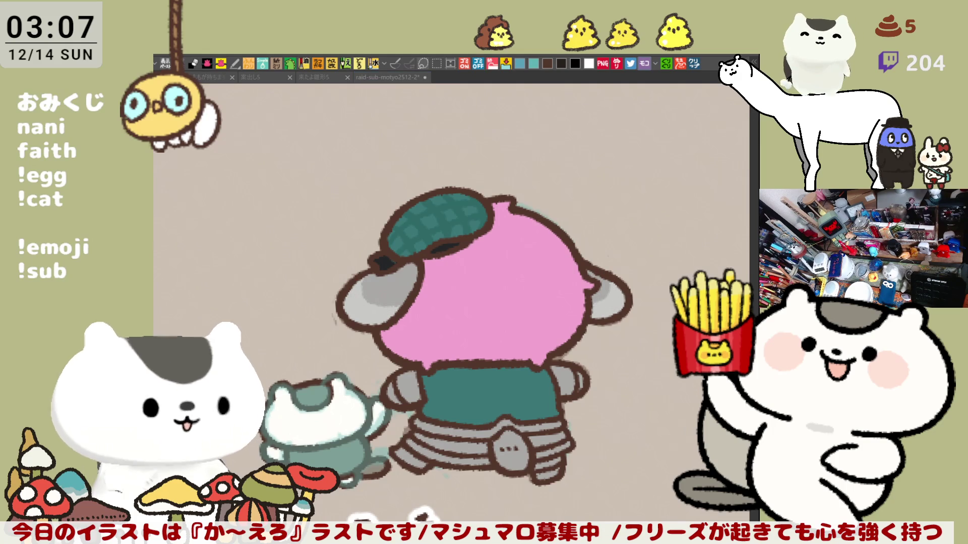
mouse_move(417, 297)
left_mouse_down()
mouse_move(463, 311)
mouse_move(585, 297)
mouse_move(548, 335)
left_mouse_up()
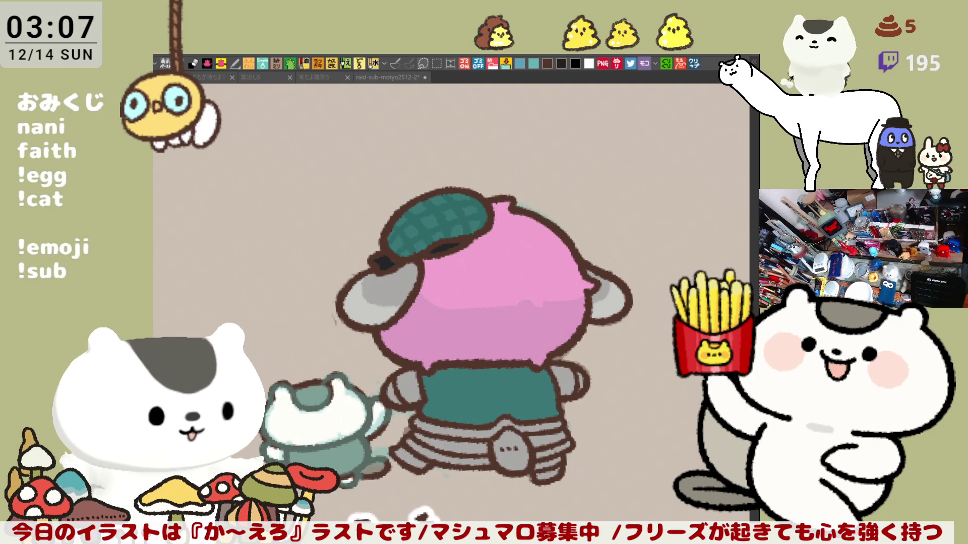
left_click(505, 270)
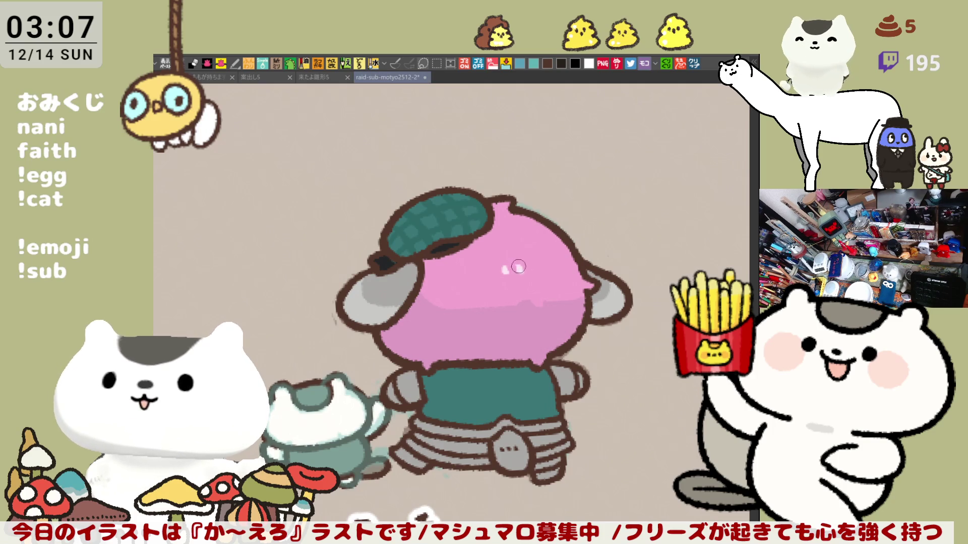
left_click(530, 268)
Step: Paint both sleeves white and add a dark brown waistband to the pants
scroll(533, 296, "down", 3)
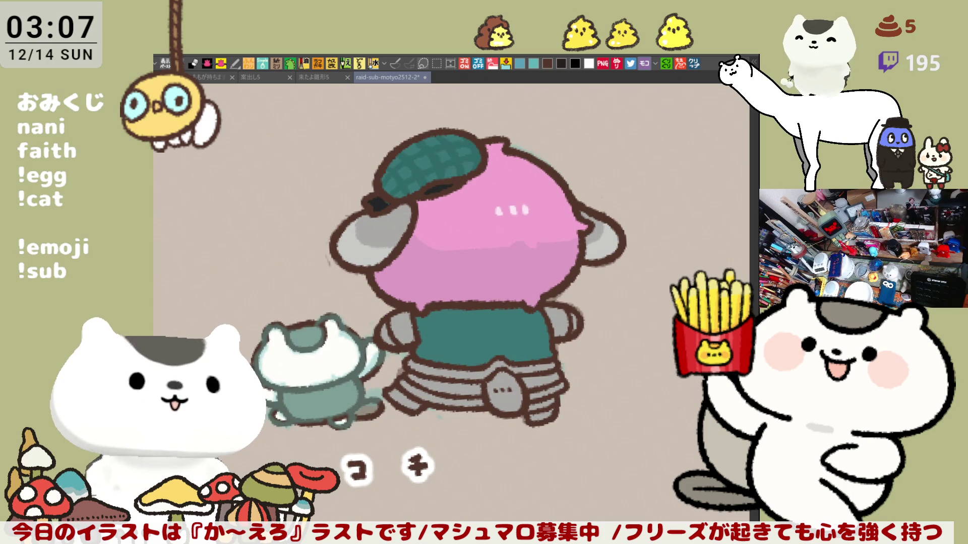
left_click(402, 329)
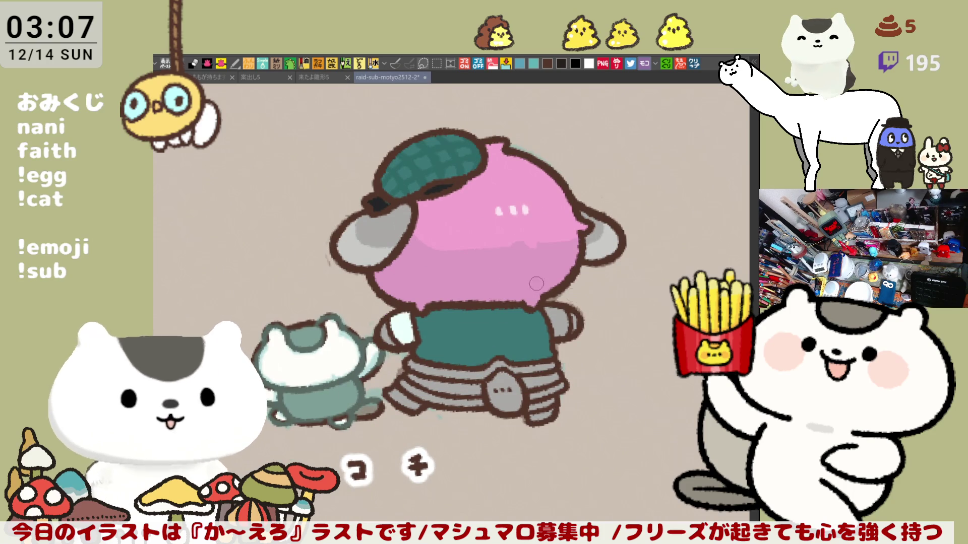
left_click(559, 318)
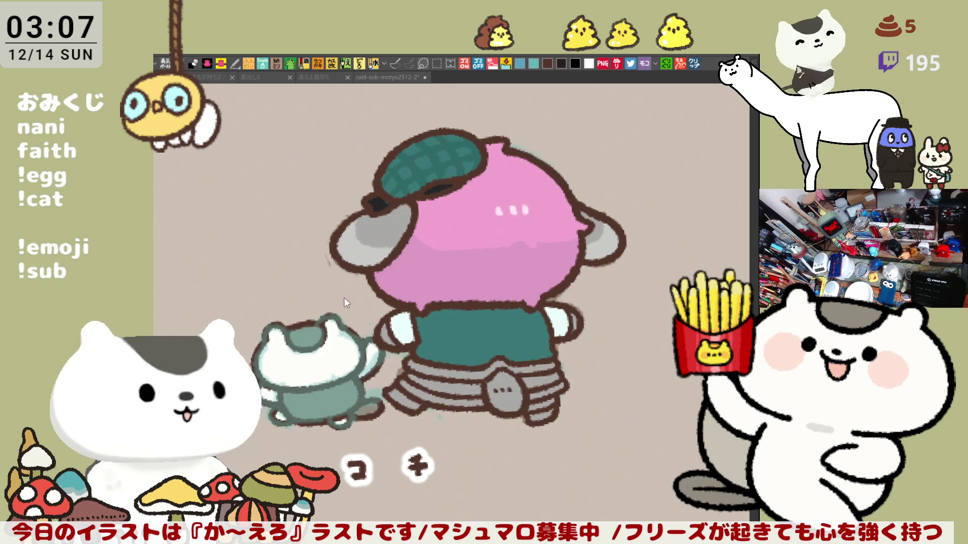
left_click(387, 332)
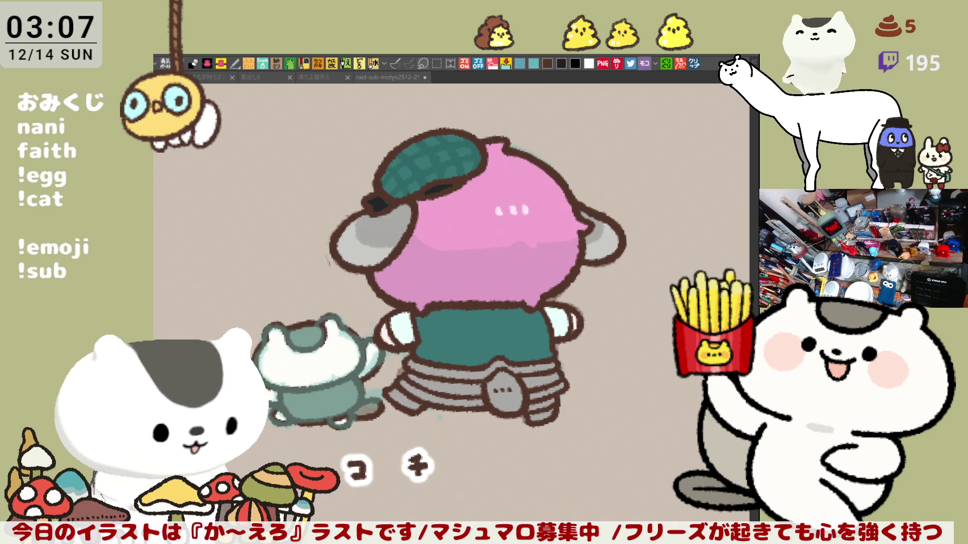
left_click_drag(408, 364, 509, 368)
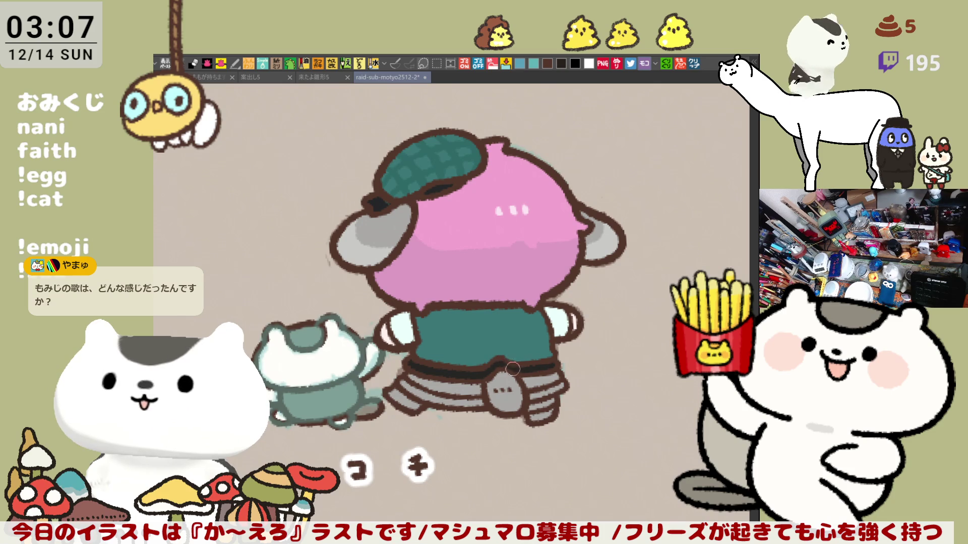
Step: Color the pants teal and paint dark brown cuffs on both legs
left_click_drag(404, 396, 484, 401)
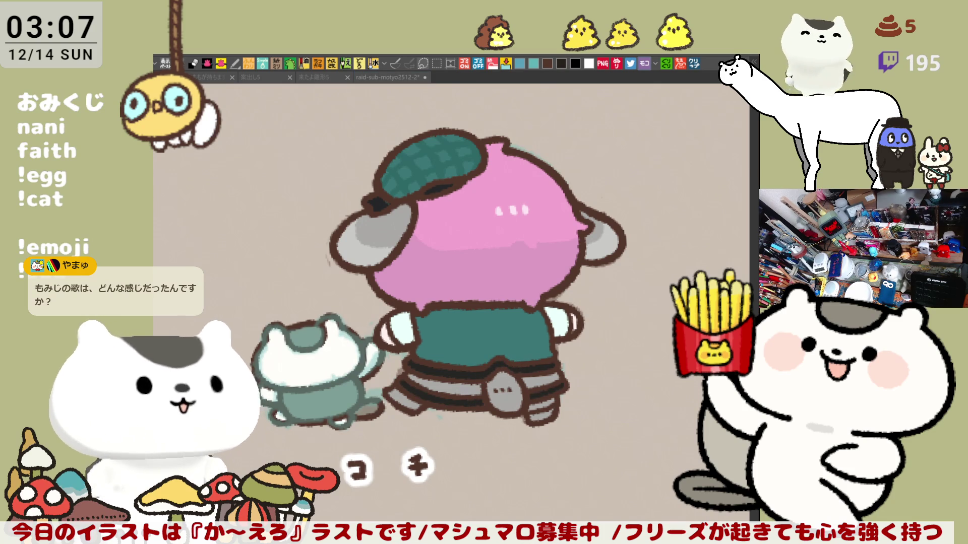
left_click(468, 411)
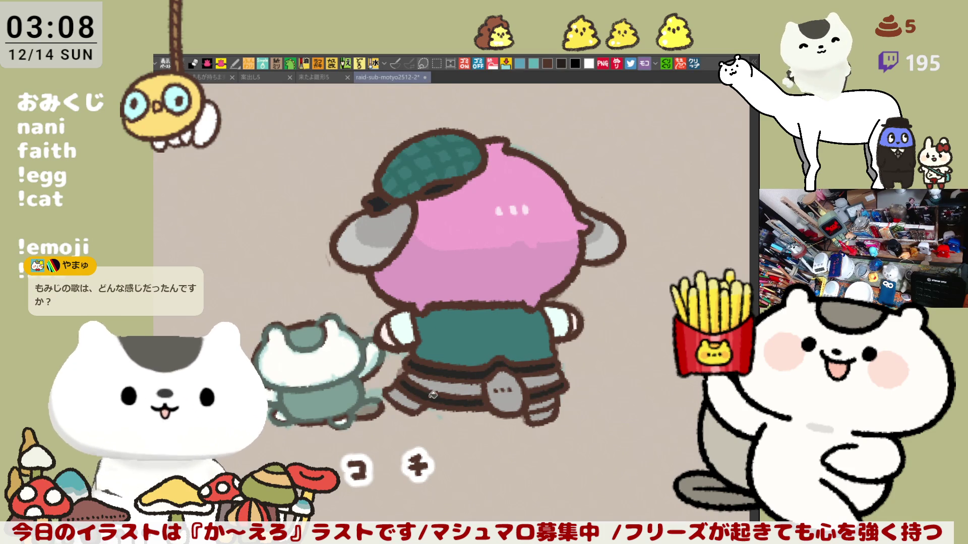
left_click_drag(410, 398, 399, 403)
left_click_drag(535, 406, 556, 416)
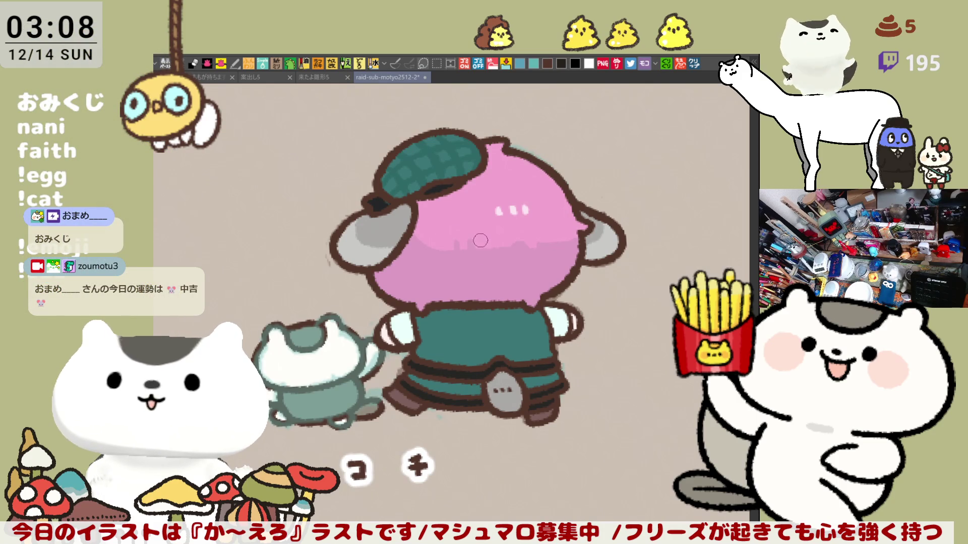
Step: Paint darker vertical stripes across the teal shirt
mouse_move(480, 241)
left_mouse_down()
mouse_move(469, 262)
mouse_move(458, 246)
left_mouse_up()
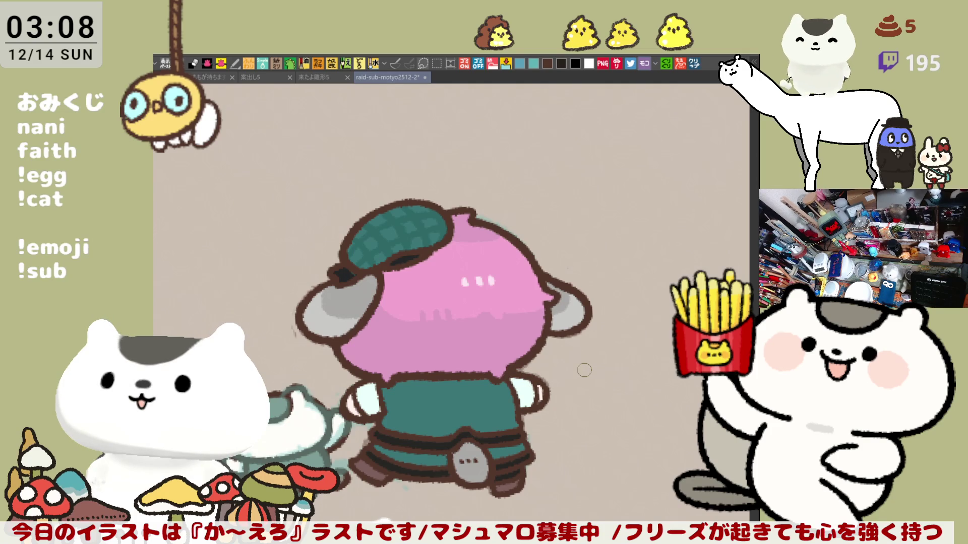
scroll(584, 371, "up", 3)
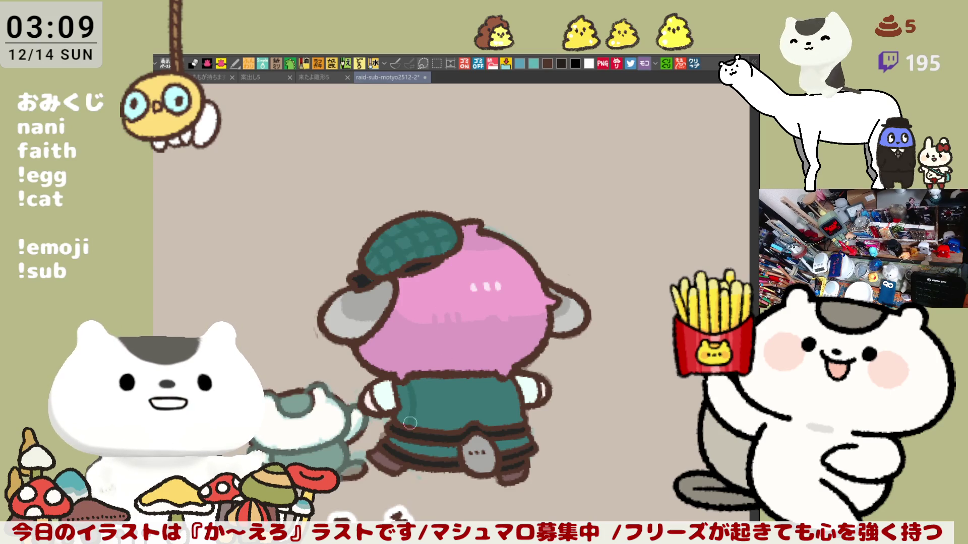
mouse_move(423, 378)
left_mouse_down()
mouse_move(431, 429)
mouse_move(428, 388)
mouse_move(433, 428)
mouse_move(442, 377)
mouse_move(450, 435)
mouse_move(464, 378)
mouse_move(470, 419)
mouse_move(484, 376)
mouse_move(493, 428)
mouse_move(503, 381)
mouse_move(513, 421)
mouse_move(506, 409)
left_mouse_up()
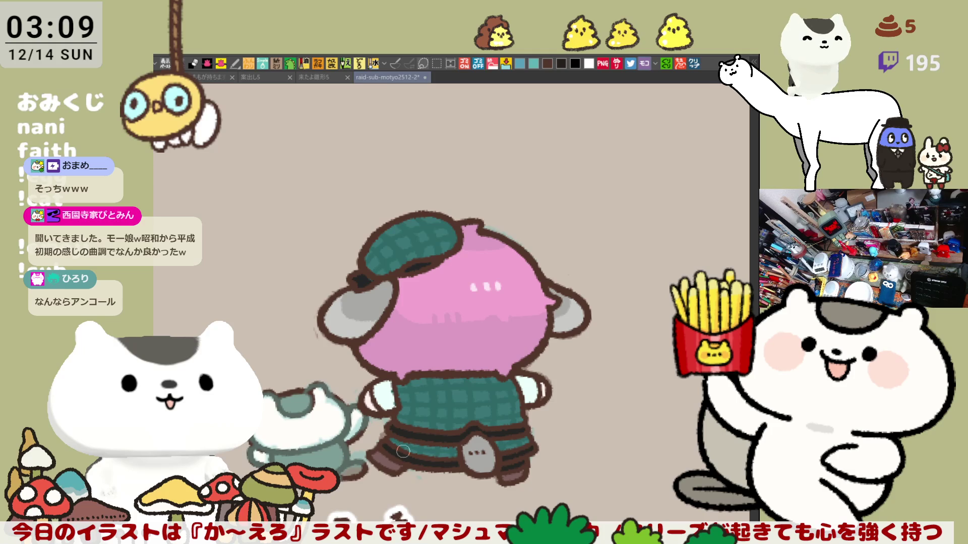
Step: Save the illustration with Ctrl+S
key("ctrl+s")
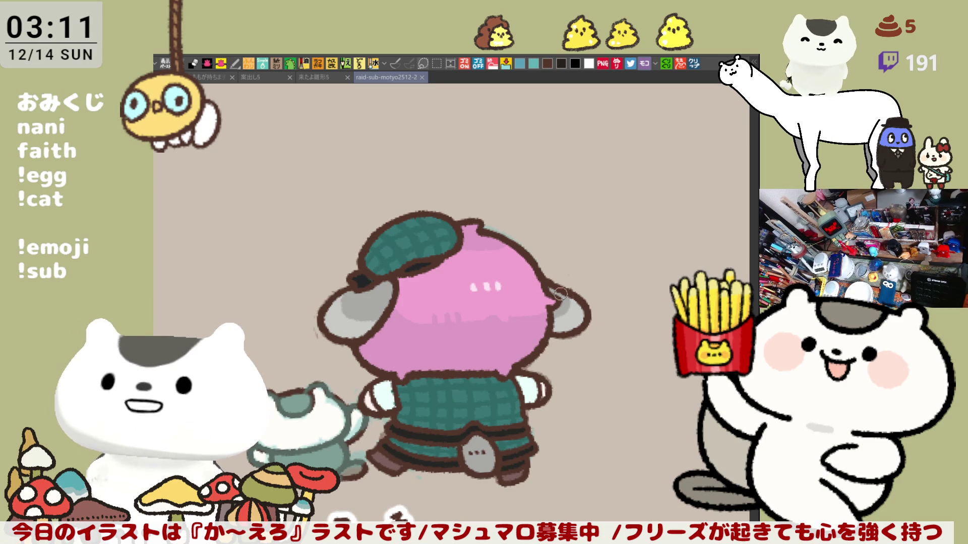
Step: Repaint the grey tail patch on the trousers
mouse_move(480, 450)
left_mouse_down()
mouse_move(474, 465)
mouse_move(491, 466)
mouse_move(471, 466)
left_mouse_up()
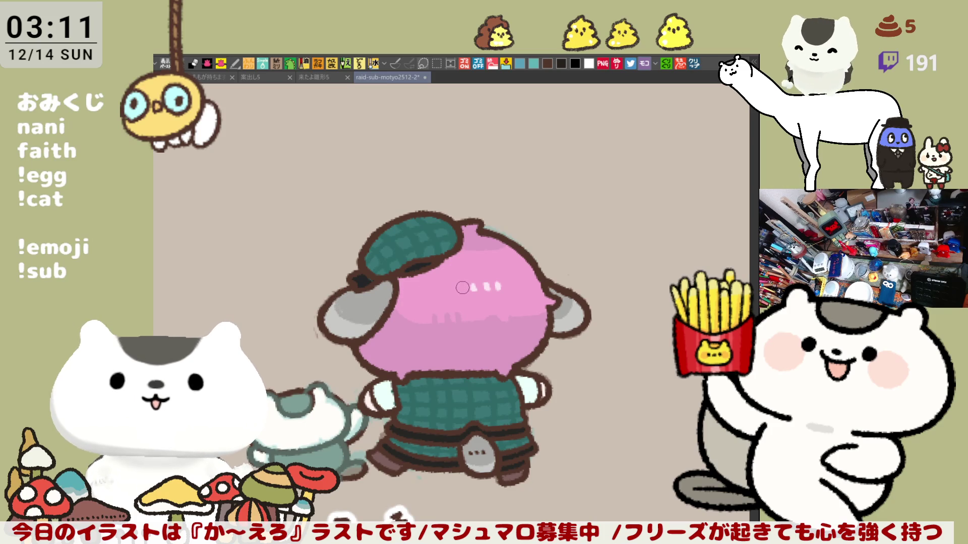
Step: Scroll the canvas down and back up to review the colored chibi
scroll(464, 278, "down", 2)
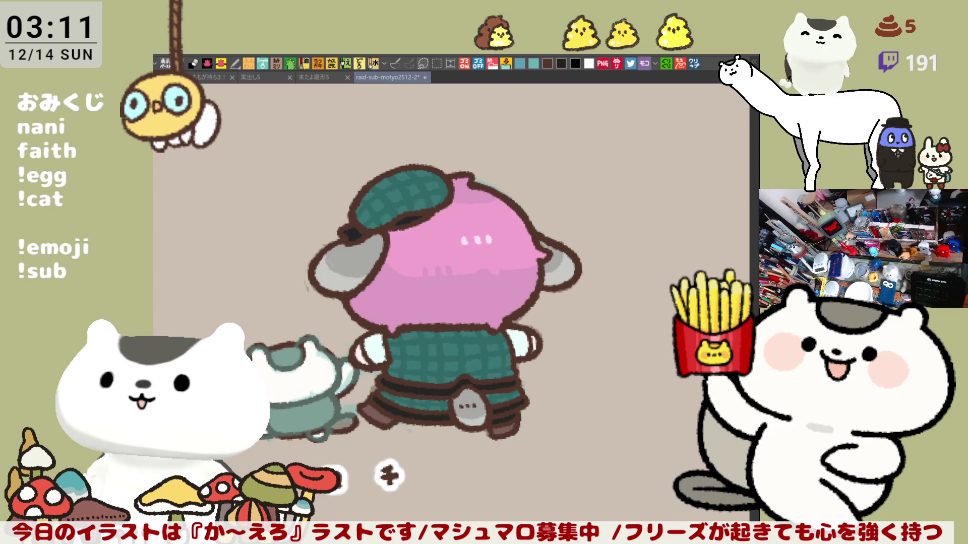
scroll(434, 347, "up", 3)
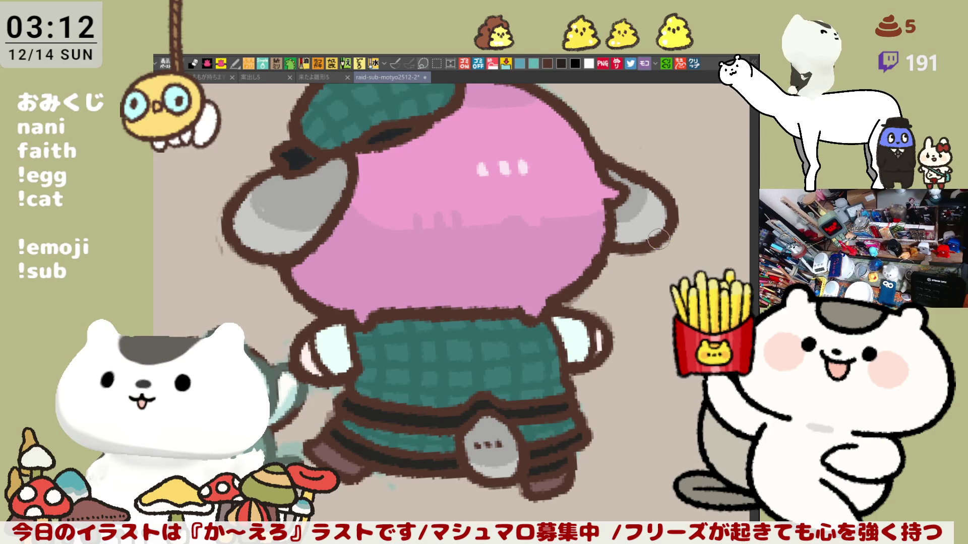
Step: Darken the shoe under the belt with dark brown
left_click_drag(620, 241, 654, 262)
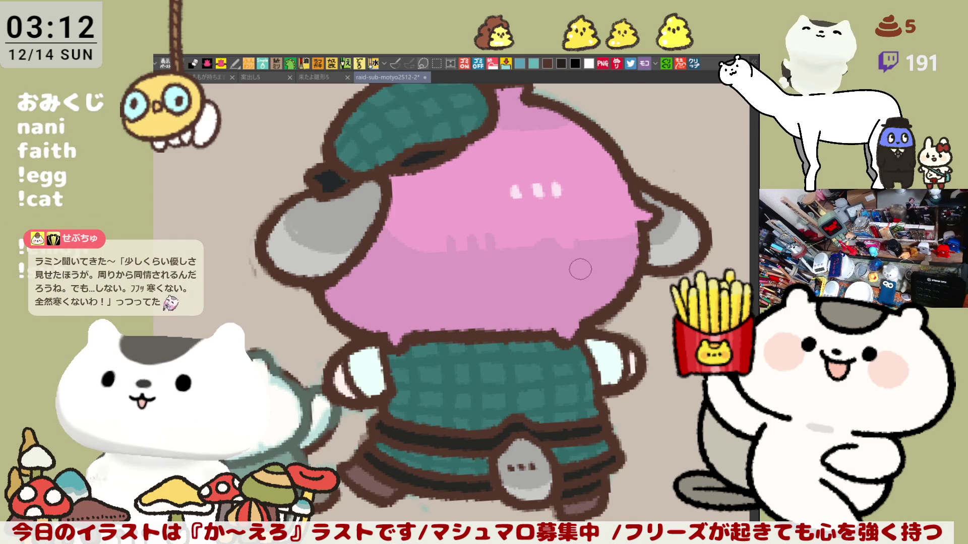
left_click_drag(561, 254, 562, 320)
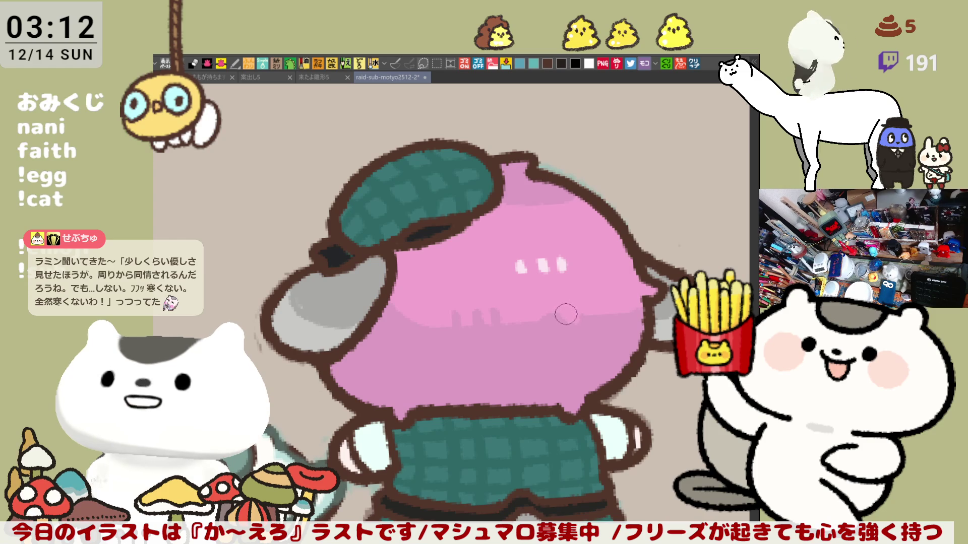
left_click_drag(567, 315, 526, 135)
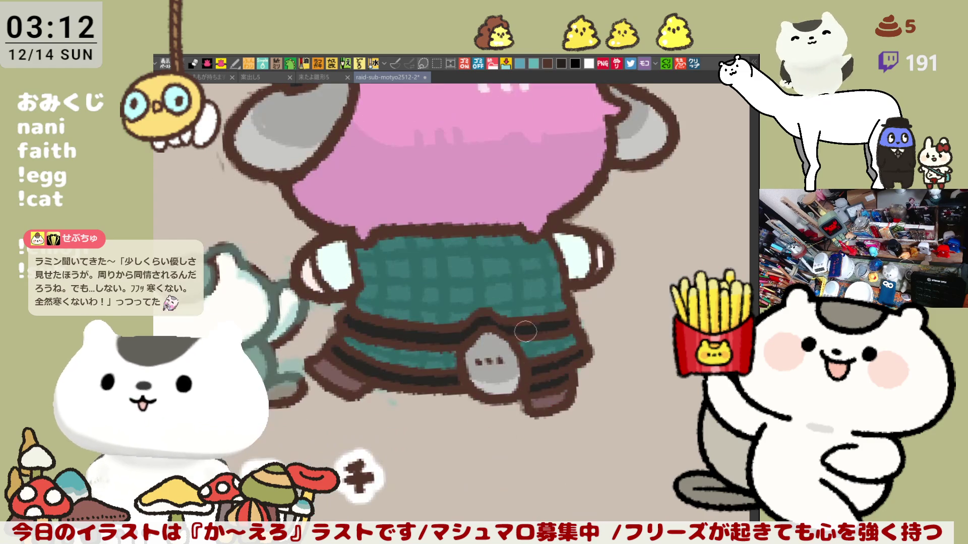
mouse_move(526, 401)
left_mouse_down()
mouse_move(539, 410)
mouse_move(567, 395)
left_mouse_up()
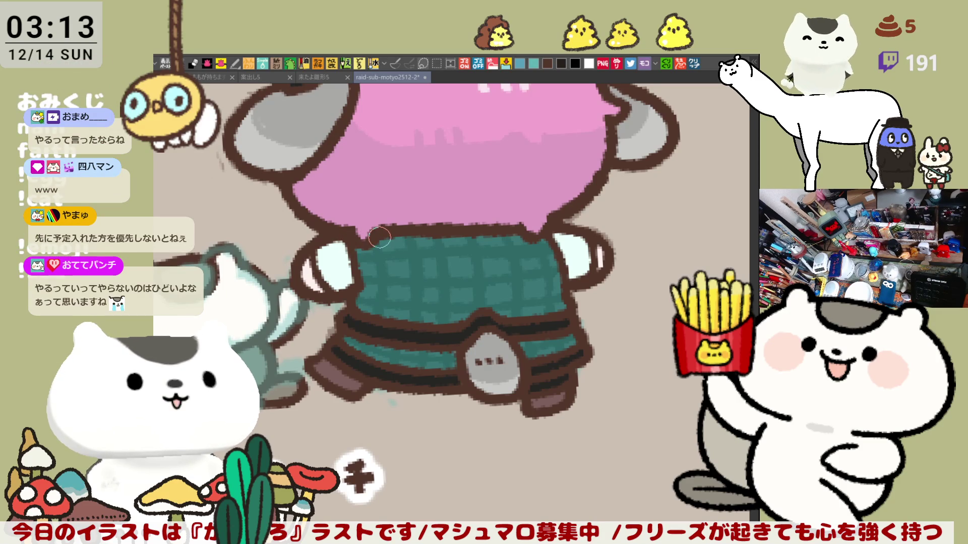
Step: Pan back up so the head and the top of the hat are in view
scroll(486, 283, "up", 3)
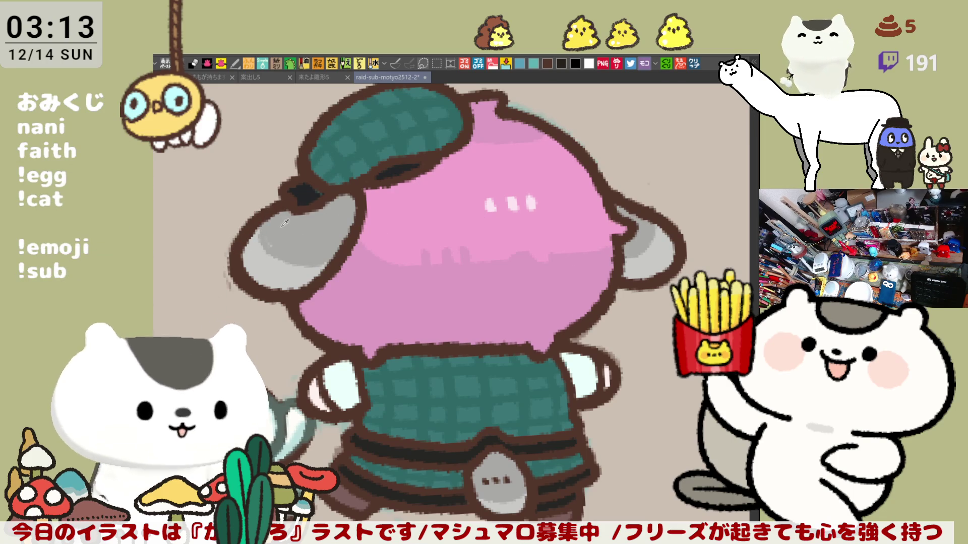
left_click_drag(299, 233, 331, 256)
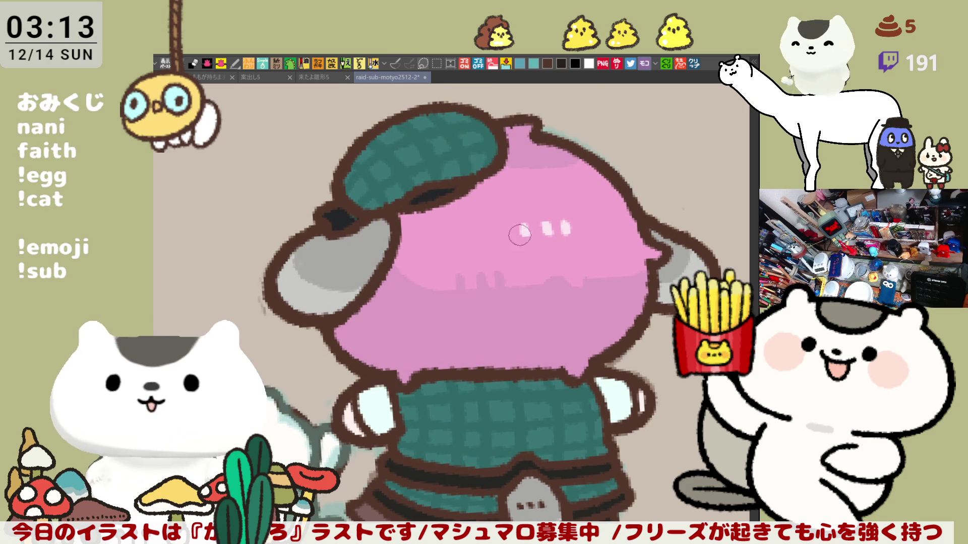
mouse_move(506, 132)
left_mouse_down()
mouse_move(534, 209)
mouse_move(565, 201)
mouse_move(644, 257)
left_mouse_up()
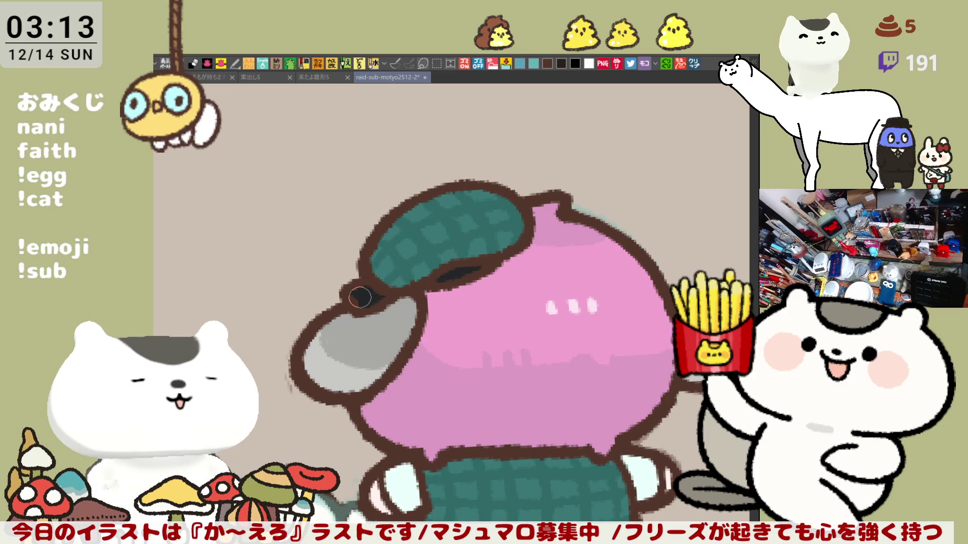
Step: Zoom out over the gacha sheet, save the illustration, and pan toward the さやぴん sketch
scroll(360, 298, "down", 2)
scroll(359, 297, "up", 1)
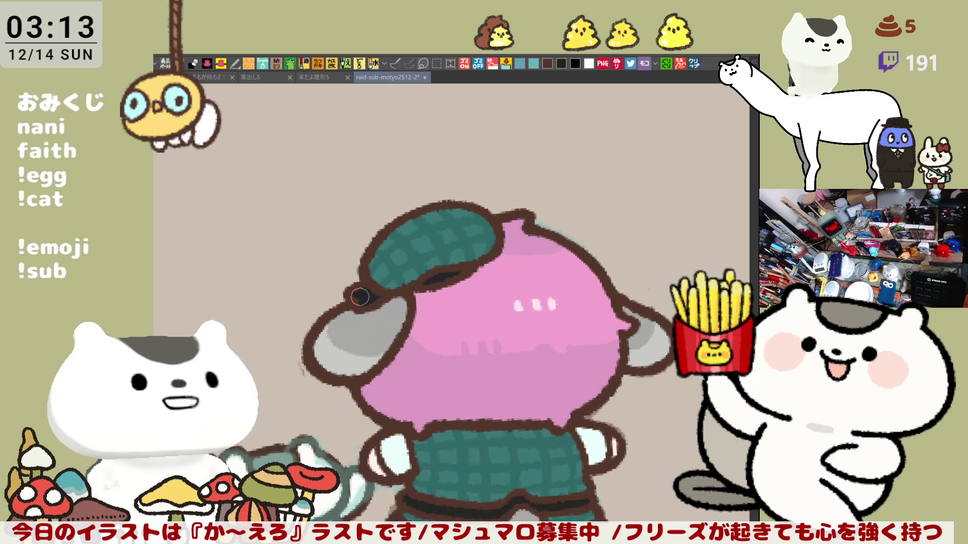
scroll(359, 297, "down", 3)
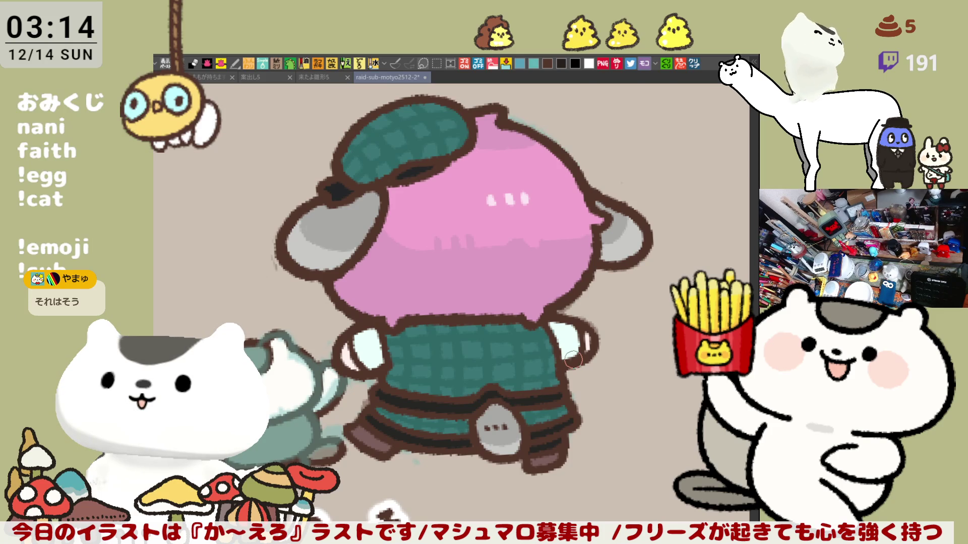
scroll(573, 359, "down", 6)
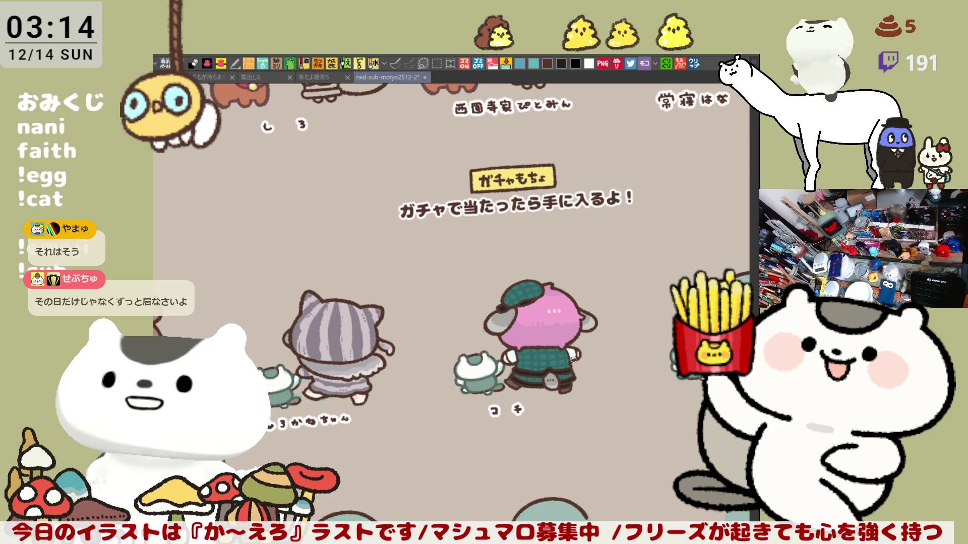
key("ctrl+s")
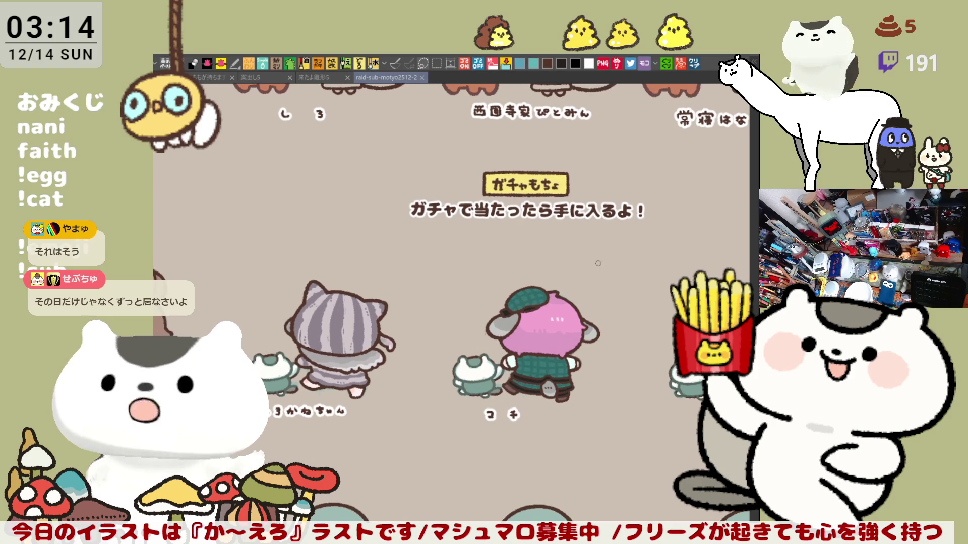
scroll(590, 167, "right", 5)
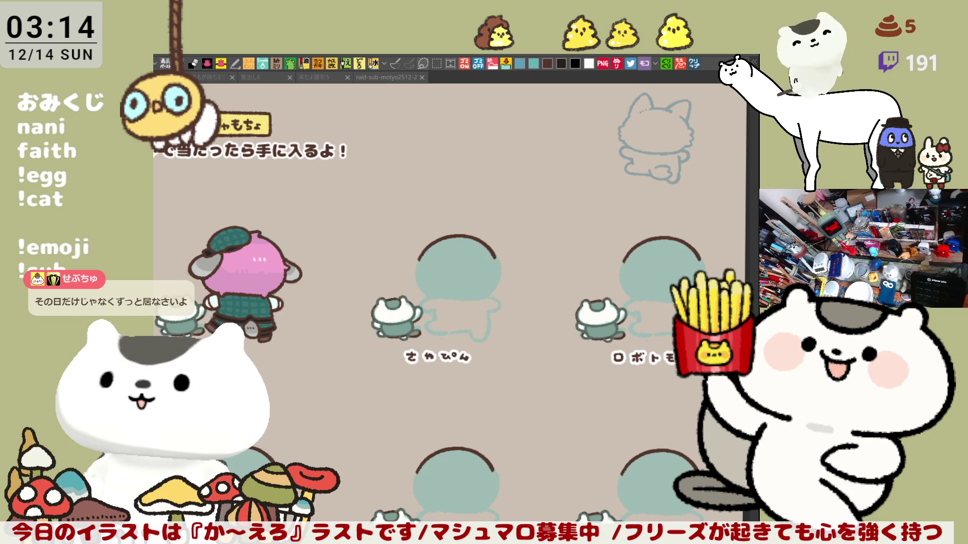
left_click_drag(474, 395, 500, 414)
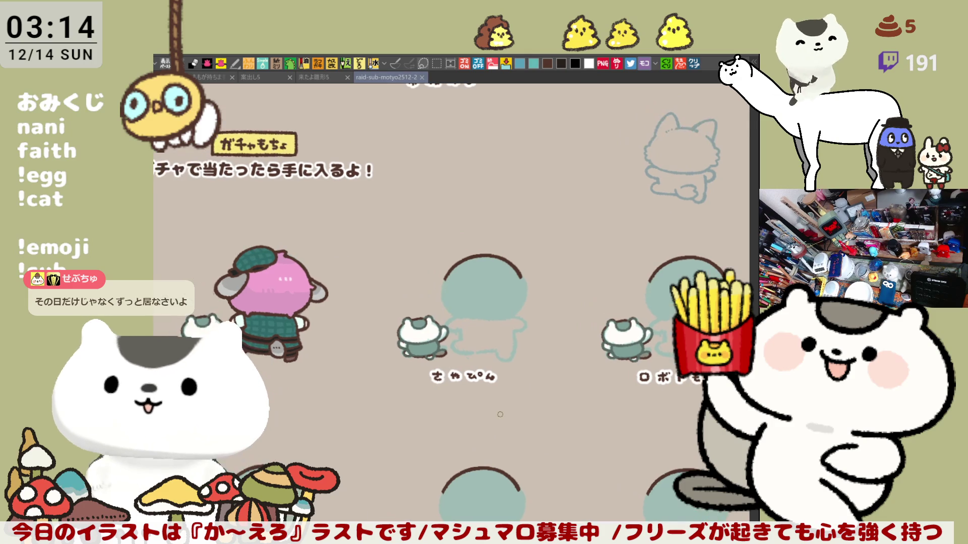
Step: Frame the round teal さやぴん head and draw its left cat-ear outline
scroll(500, 415, "up", 3)
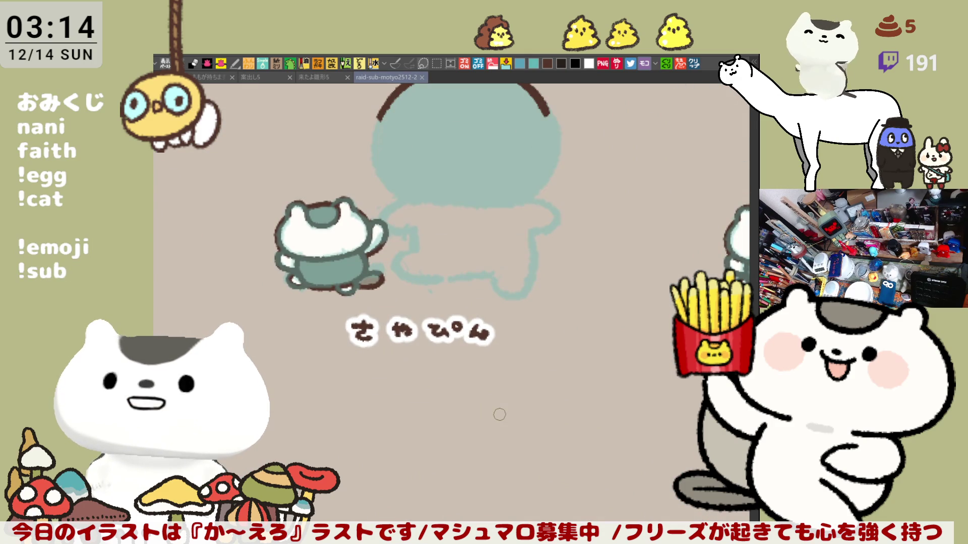
left_click_drag(511, 214, 516, 328)
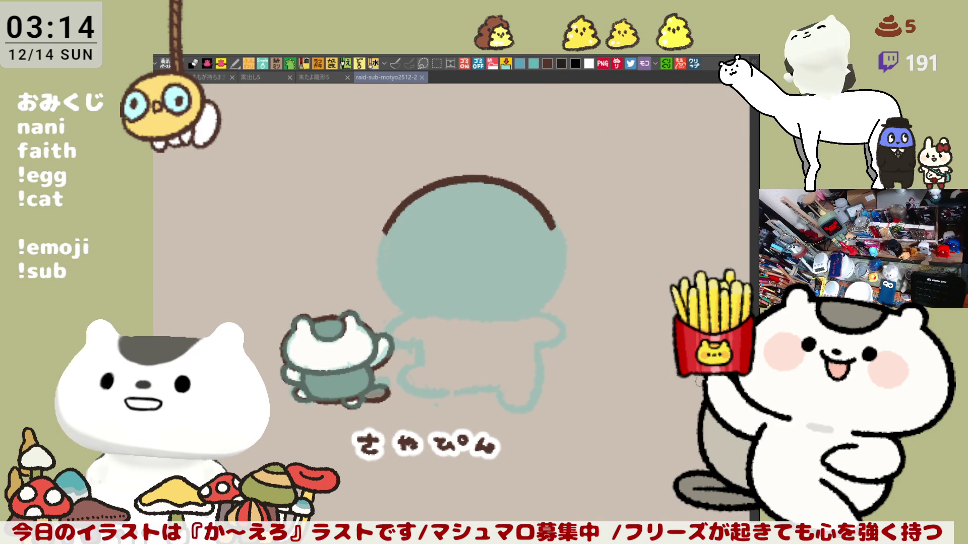
left_click_drag(633, 395, 516, 288)
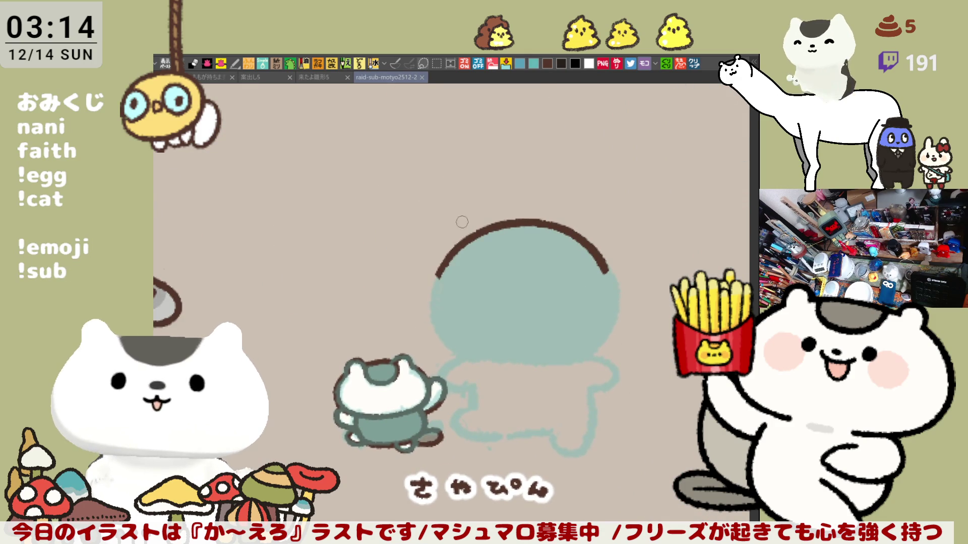
left_click_drag(437, 269, 493, 224)
key("ctrl+z")
mouse_move(437, 270)
left_mouse_down()
mouse_move(482, 211)
mouse_move(493, 225)
left_mouse_up()
Step: Retry the right ear outline several times, then add a light stroke inside the head's top
mouse_move(557, 225)
left_mouse_down()
mouse_move(580, 204)
mouse_move(607, 258)
left_mouse_up()
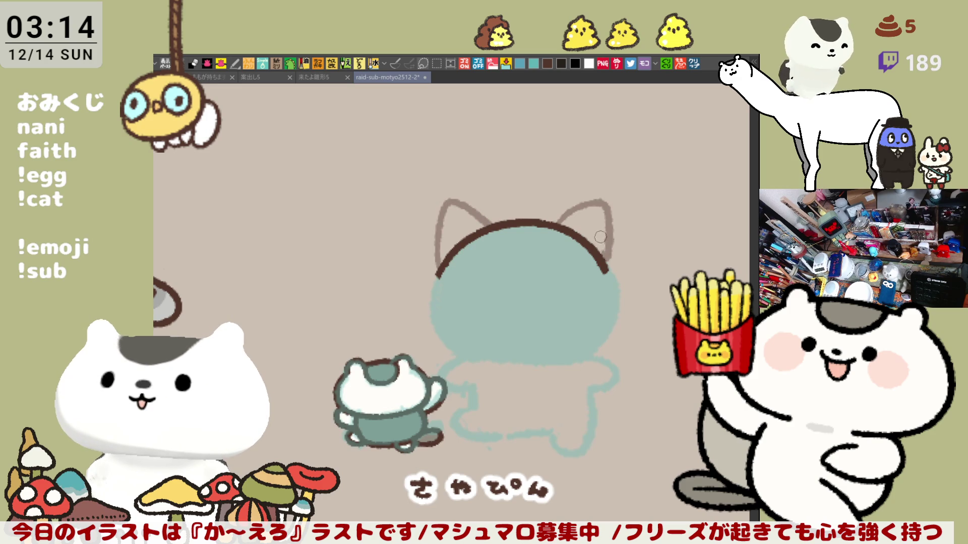
key("ctrl+z")
left_click_drag(557, 226, 609, 268)
key("ctrl+z")
mouse_move(556, 225)
left_mouse_down()
mouse_move(567, 204)
mouse_move(607, 265)
left_mouse_up()
key("ctrl+z")
left_click_drag(554, 220, 609, 266)
key("ctrl+z")
mouse_move(543, 226)
left_mouse_down()
mouse_move(597, 190)
mouse_move(609, 269)
mouse_move(557, 220)
mouse_move(606, 264)
left_mouse_up()
key("ctrl+z")
left_click_drag(537, 231, 568, 241)
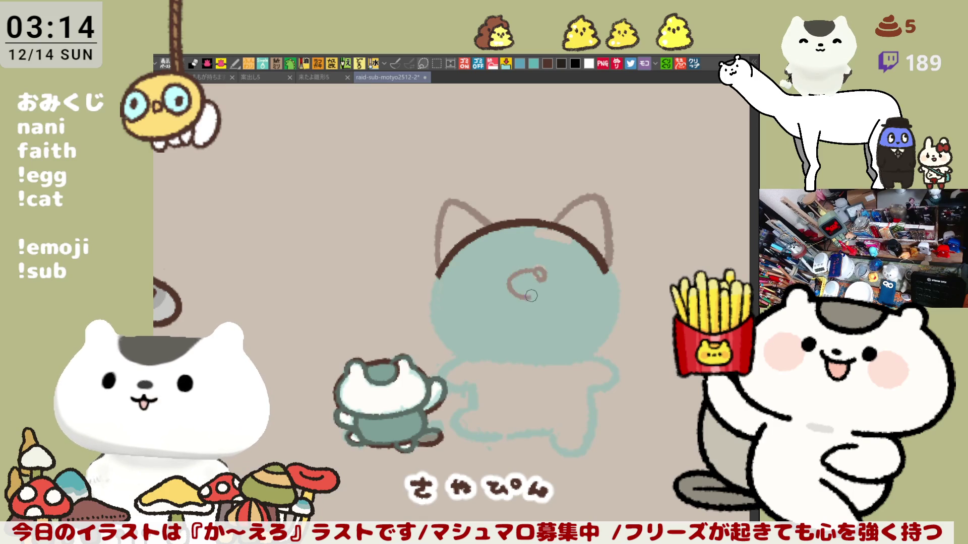
Step: Sketch the bow's first loop and a trailing tail stroke, redrawing them several times
mouse_move(538, 271)
left_mouse_down()
mouse_move(519, 296)
mouse_move(535, 274)
left_mouse_up()
key("ctrl+z")
key("ctrl+z")
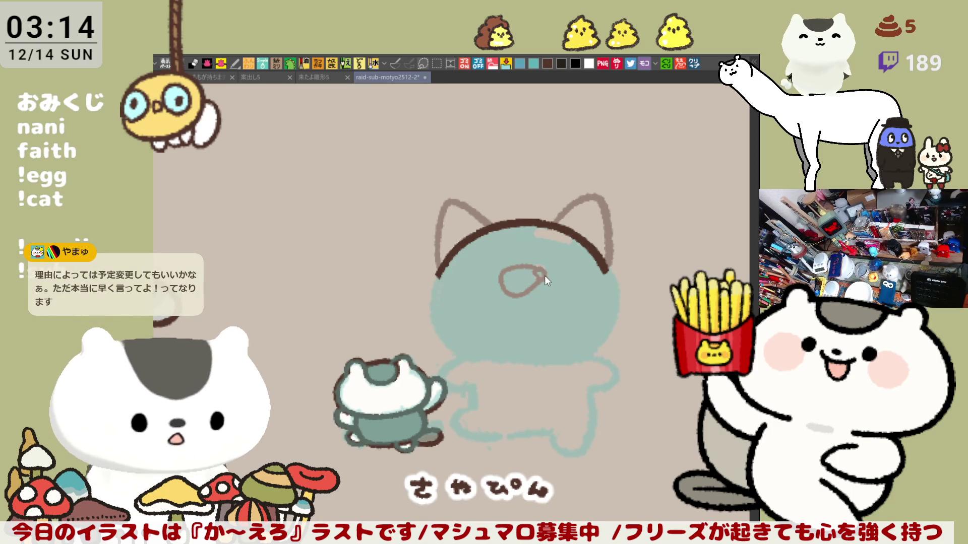
mouse_move(538, 270)
left_mouse_down()
mouse_move(511, 300)
mouse_move(533, 282)
mouse_move(500, 277)
mouse_move(532, 278)
left_mouse_up()
key("ctrl+z")
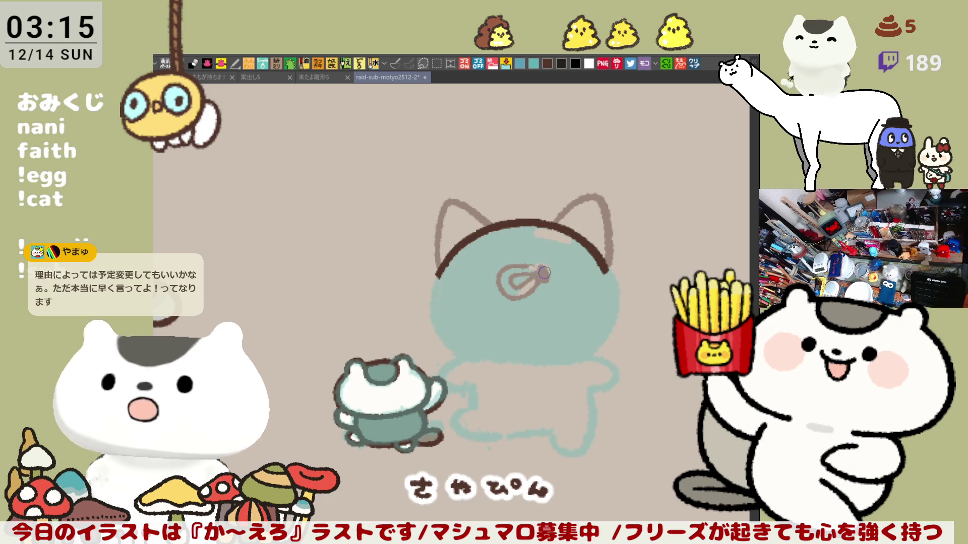
left_click_drag(537, 267, 580, 290)
key("ctrl+z")
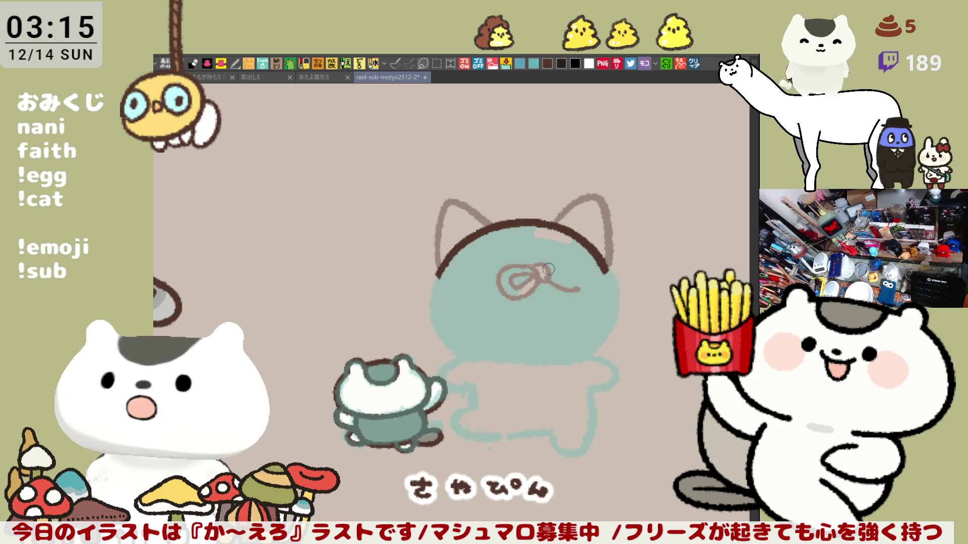
key("ctrl+z")
mouse_move(545, 277)
left_mouse_down()
mouse_move(584, 285)
mouse_move(559, 270)
mouse_move(575, 286)
left_mouse_up()
key("ctrl+z")
key("ctrl+z")
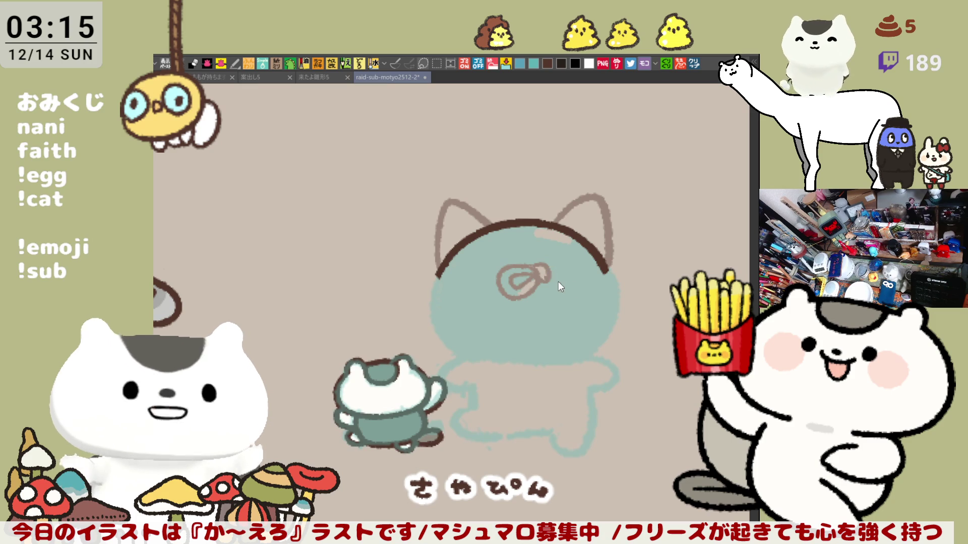
key("ctrl+z")
Step: Draw the bow's second loop and a ribbon tail from its centre, plus a stroke on the head's left
mouse_move(547, 275)
left_mouse_down()
mouse_move(585, 287)
mouse_move(555, 288)
mouse_move(573, 282)
left_mouse_up()
key("ctrl+z")
key("ctrl+z")
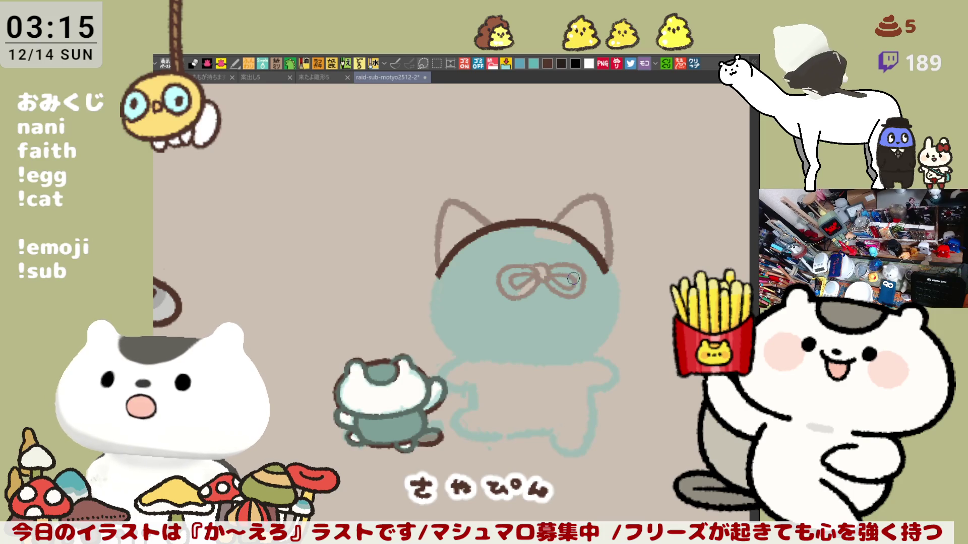
left_click_drag(548, 288, 563, 320)
key("ctrl+z")
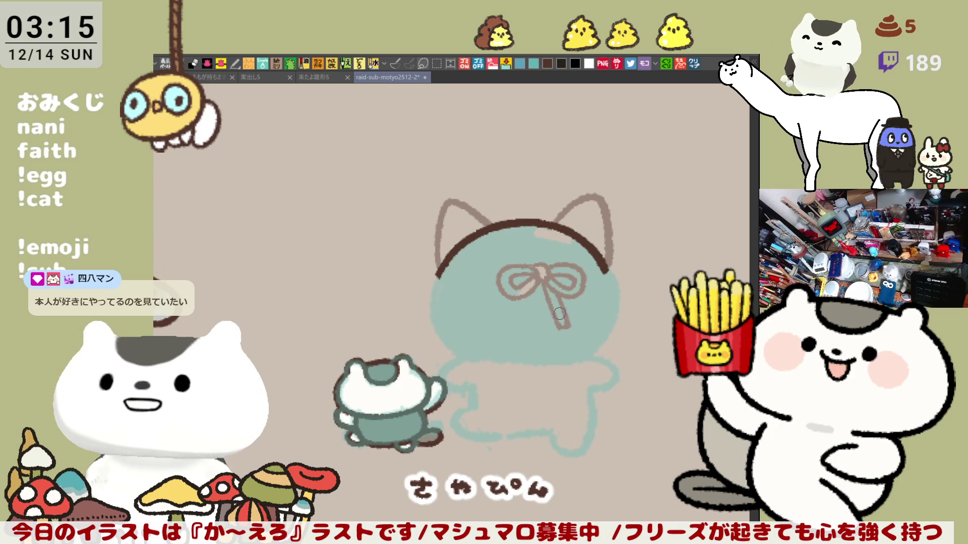
left_click_drag(541, 286, 529, 323)
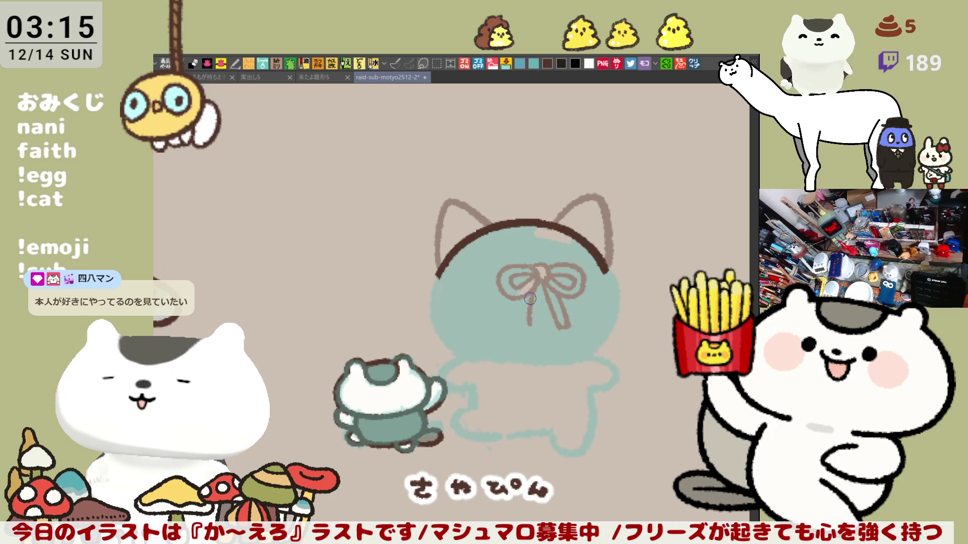
key("ctrl+z")
key("ctrl+z")
left_click_drag(538, 276, 529, 325)
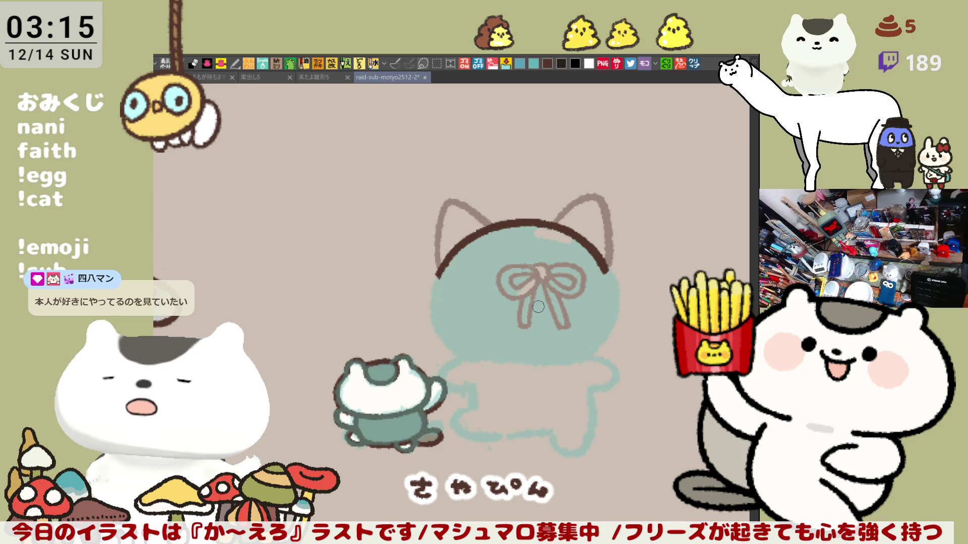
mouse_move(457, 271)
left_mouse_down()
mouse_move(498, 286)
mouse_move(486, 307)
mouse_move(502, 317)
left_mouse_up()
Step: Try a whisker stroke and redraw the head's left-side outline with a short inner stroke
key("ctrl+z")
key("ctrl+z")
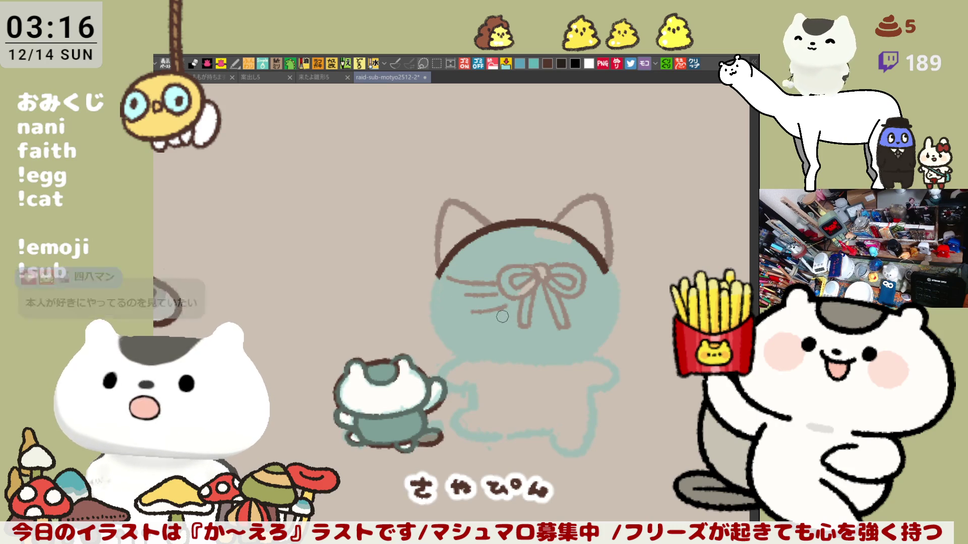
mouse_move(605, 285)
left_mouse_down()
mouse_move(586, 296)
mouse_move(619, 302)
mouse_move(602, 315)
left_mouse_up()
key("ctrl+z")
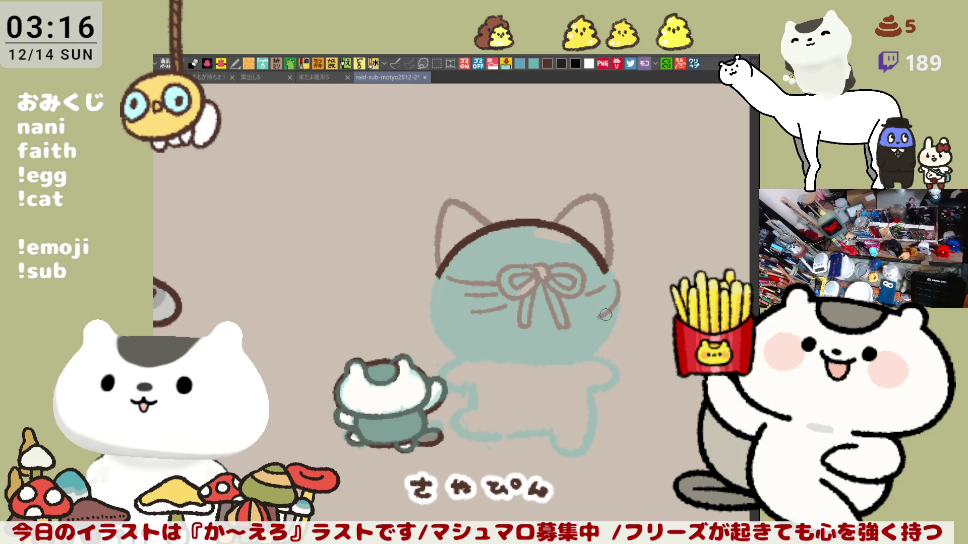
left_click_drag(436, 280, 444, 323)
key("ctrl+z")
mouse_move(434, 270)
left_mouse_down()
mouse_move(456, 351)
mouse_move(430, 288)
mouse_move(453, 344)
left_mouse_up()
key("ctrl+z")
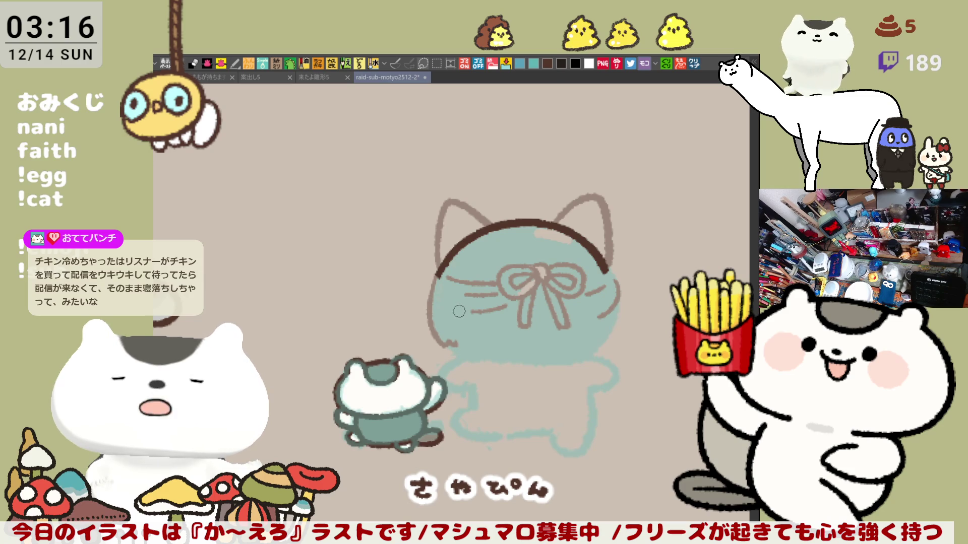
left_click_drag(448, 285, 458, 339)
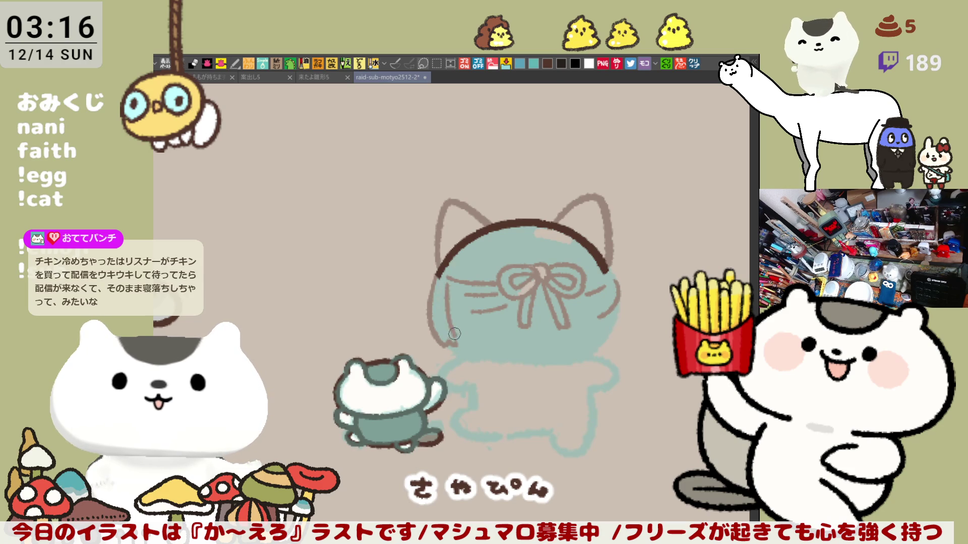
key("ctrl+z")
left_click_drag(433, 273, 456, 341)
left_click_drag(462, 305, 461, 345)
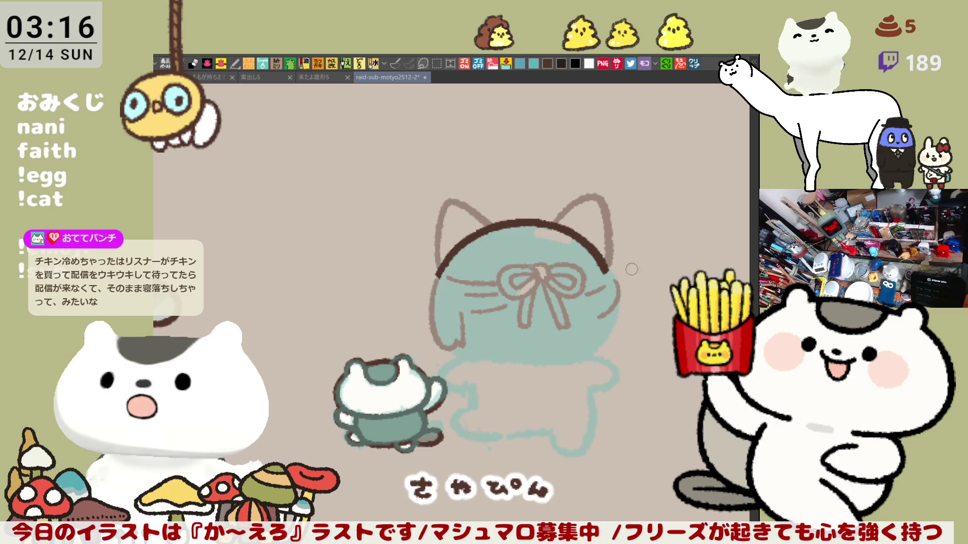
key("ctrl+z")
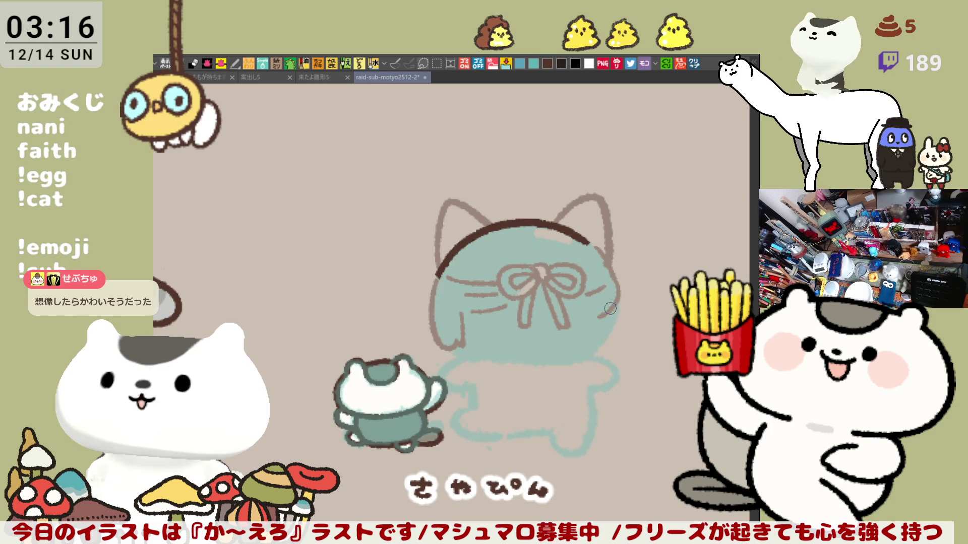
Step: Attempt the lower-left body outline several times, undoing each try
mouse_move(454, 346)
left_mouse_down()
mouse_move(493, 373)
mouse_move(555, 373)
left_mouse_up()
key("ctrl+z")
key("ctrl+z")
mouse_move(456, 347)
left_mouse_down()
mouse_move(522, 382)
mouse_move(585, 372)
left_mouse_up()
key("ctrl+z")
left_click_drag(455, 347, 537, 385)
key("ctrl+z")
mouse_move(454, 348)
left_mouse_down()
mouse_move(504, 379)
mouse_move(544, 380)
left_mouse_up()
key("ctrl+z")
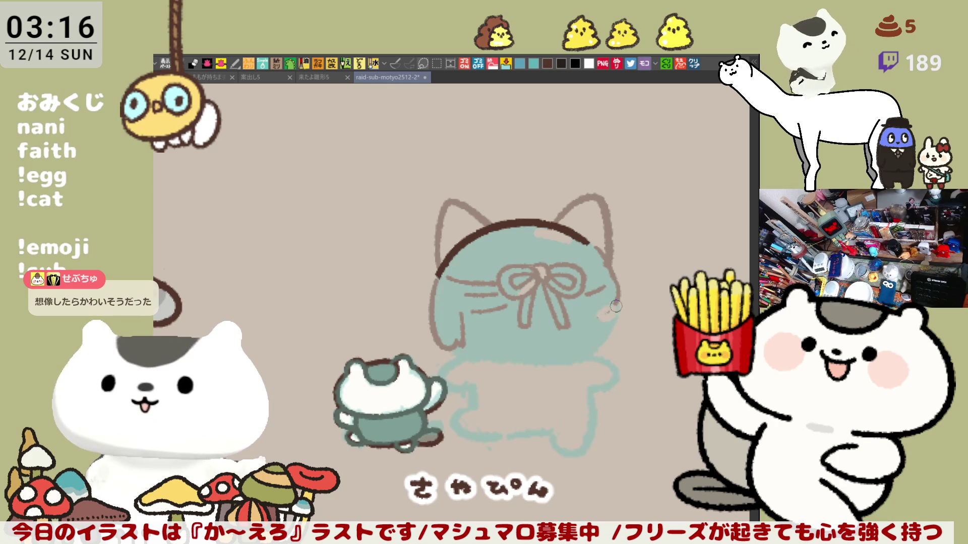
Step: Test brown lines off the head's right side and a tail curve, keeping a short stroke beside the head
left_click_drag(619, 298, 582, 306)
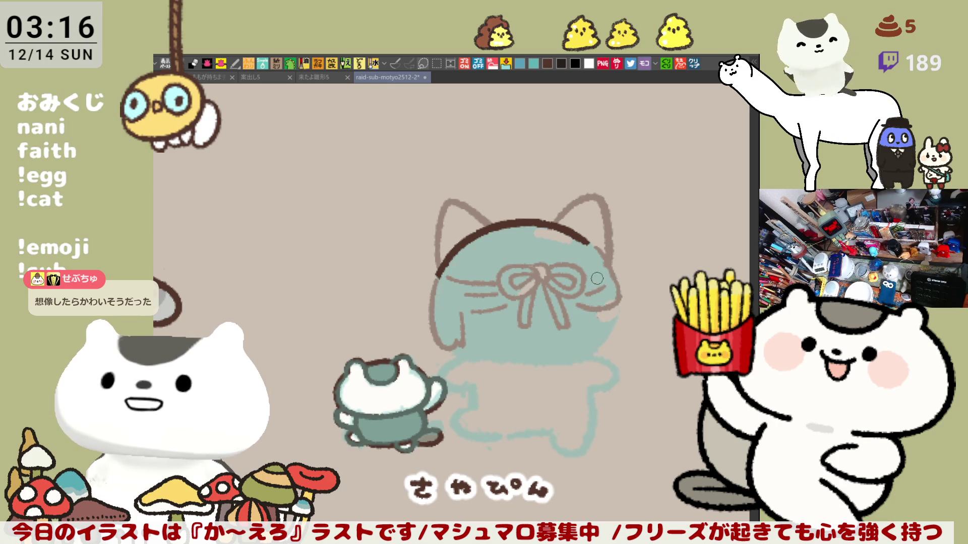
left_click_drag(586, 312, 616, 316)
key("ctrl+z")
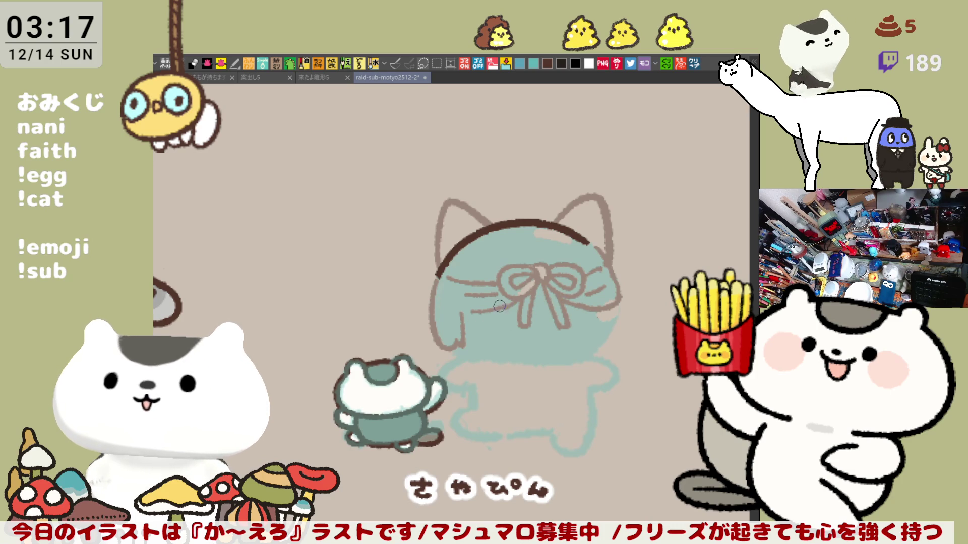
left_click_drag(473, 311, 511, 312)
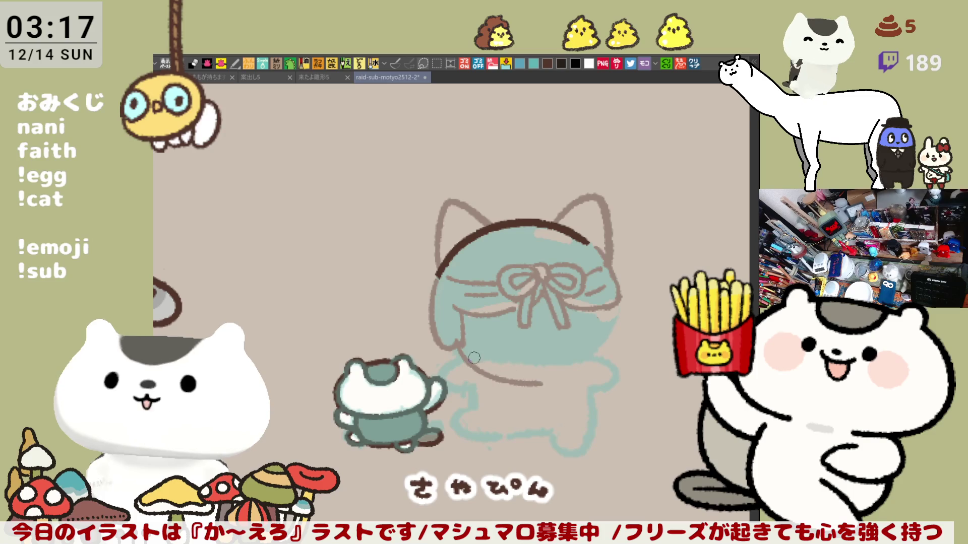
left_click_drag(452, 354, 529, 380)
key("ctrl+z")
left_click_drag(458, 359, 547, 380)
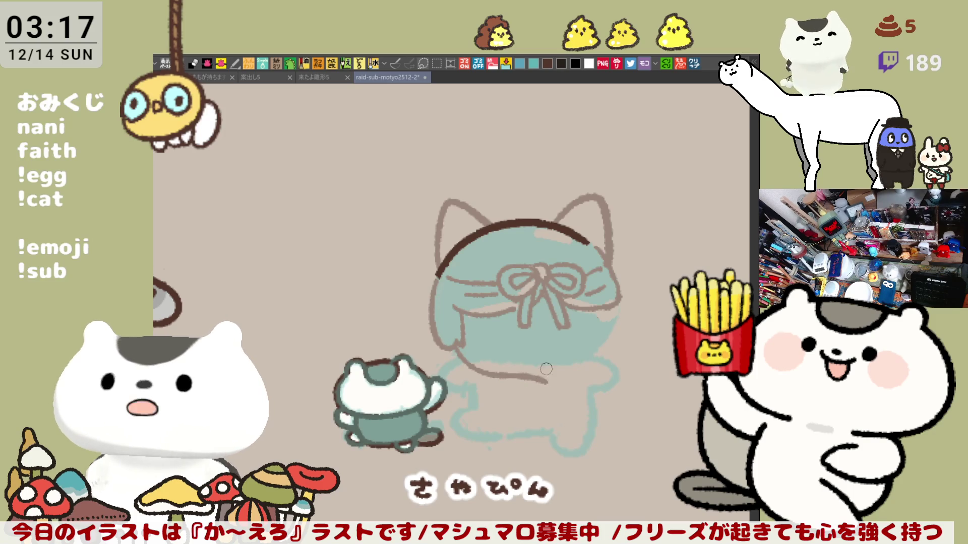
left_click_drag(616, 310, 644, 326)
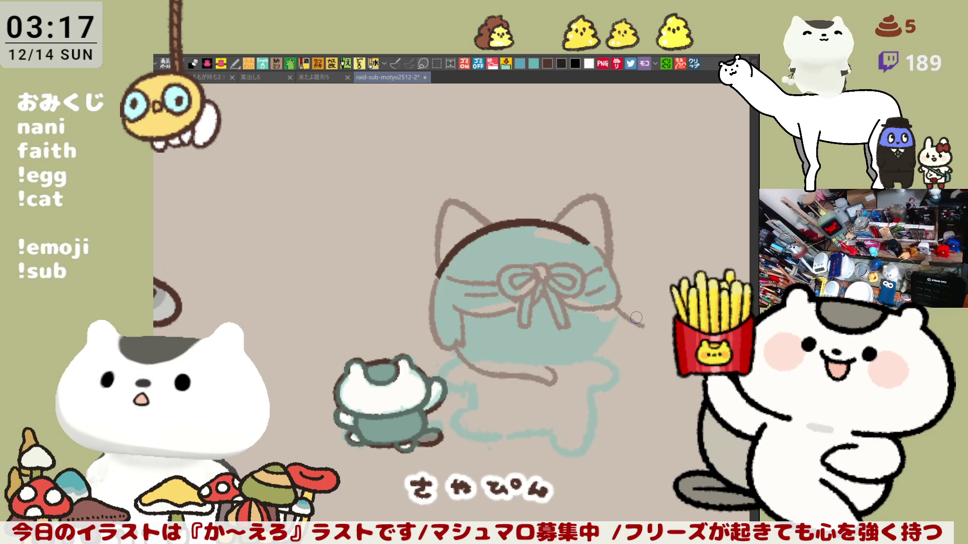
key("ctrl+z")
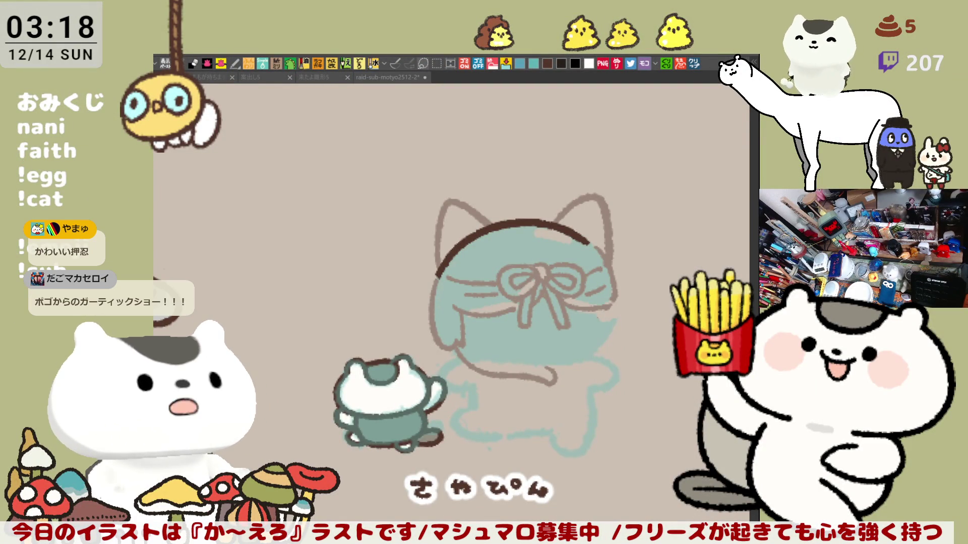
Step: Recentre the chibi and try a hooked tail off the right side, then discard it
mouse_move(610, 309)
left_mouse_down()
mouse_move(519, 267)
mouse_move(556, 283)
left_mouse_up()
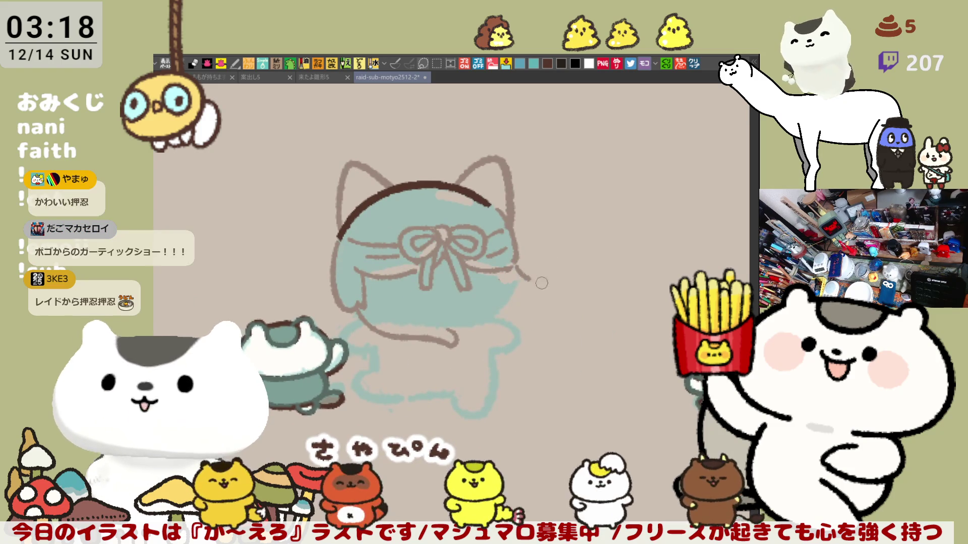
key("ctrl+z")
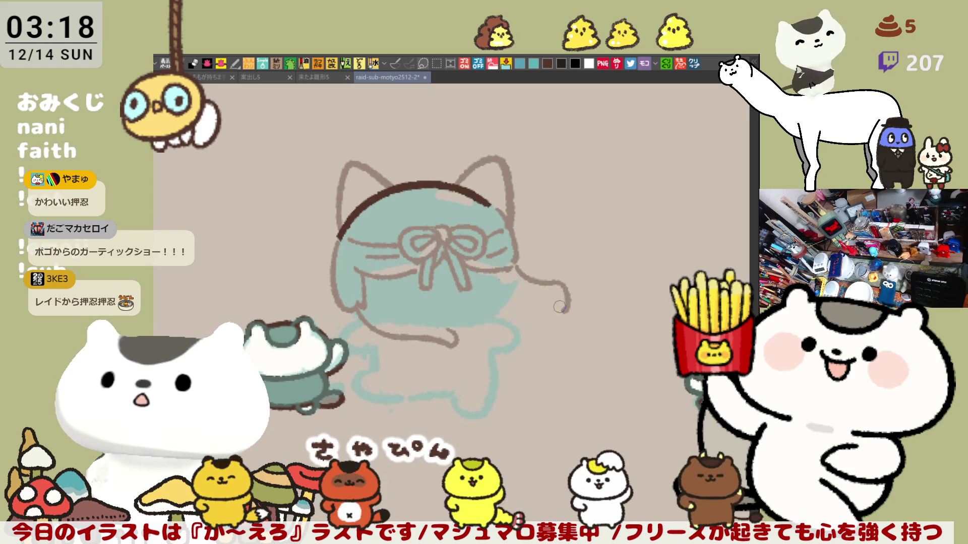
left_click_drag(515, 267, 542, 281)
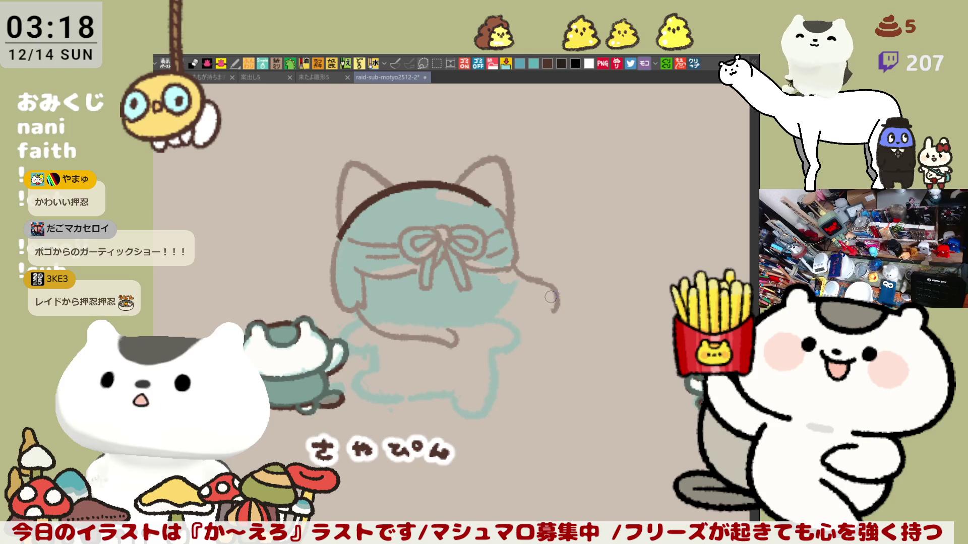
mouse_move(543, 281)
left_mouse_down()
mouse_move(561, 297)
mouse_move(558, 309)
left_mouse_up()
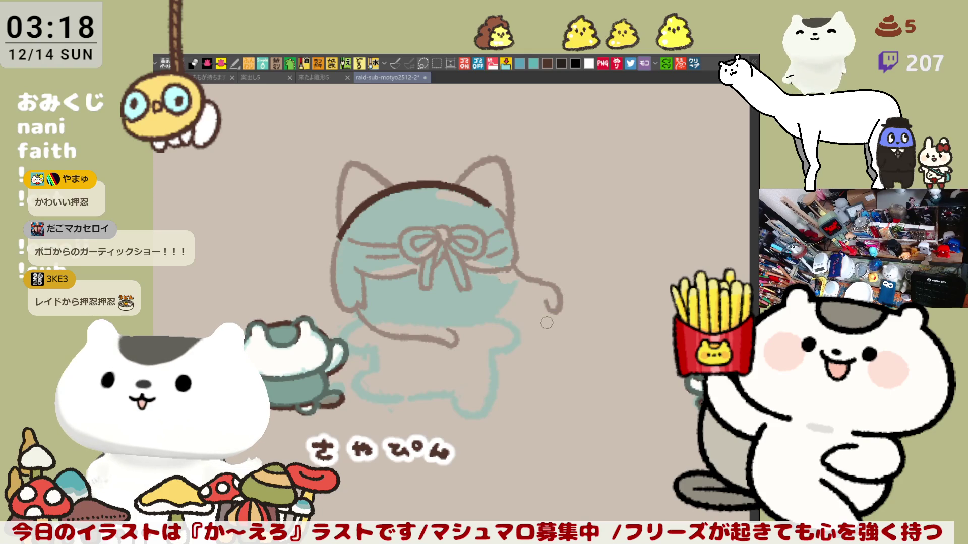
key("ctrl+z")
key("ctrl+z")
Step: Draw a shorter right-side curve and extend the wavy lower body contour
mouse_move(510, 258)
left_mouse_down()
mouse_move(533, 285)
mouse_move(539, 321)
left_mouse_up()
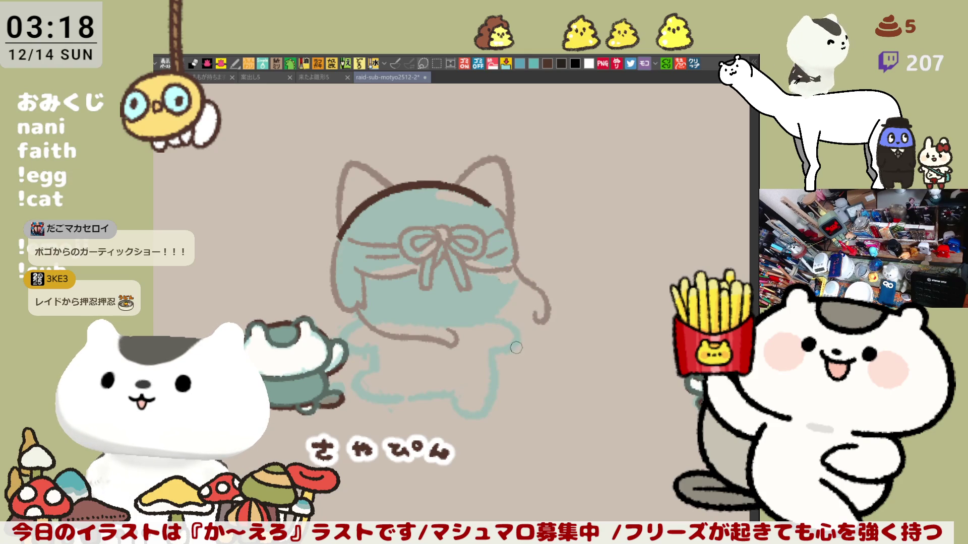
left_click_drag(451, 340, 517, 330)
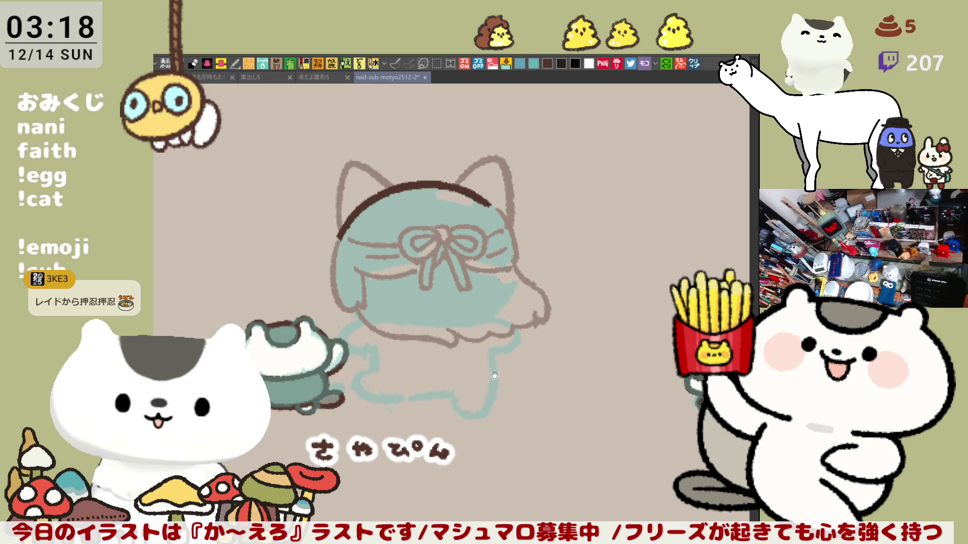
left_click_drag(494, 375, 569, 314)
left_click_drag(524, 282, 609, 263)
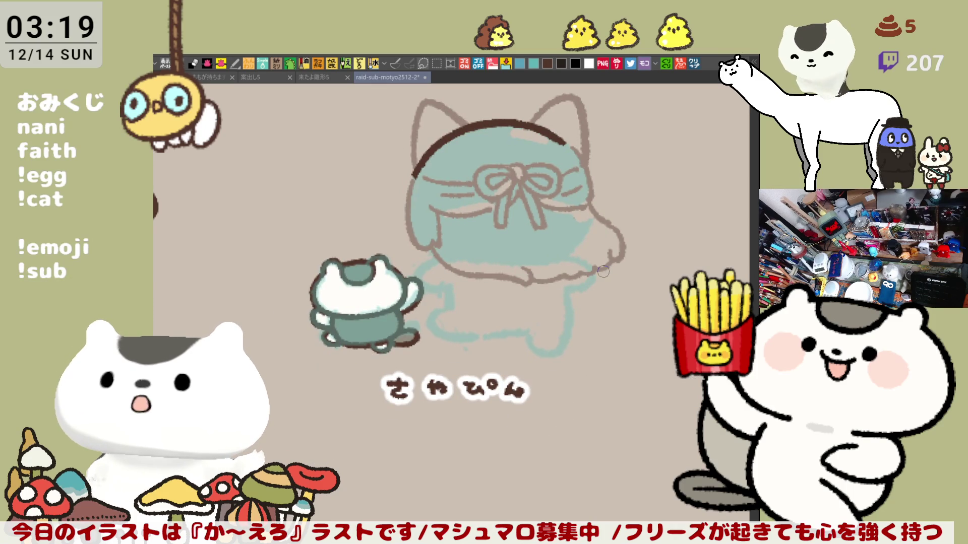
Step: Extend the lower body outline on the left and right, redrawing the right segment
left_click_drag(565, 292, 588, 284)
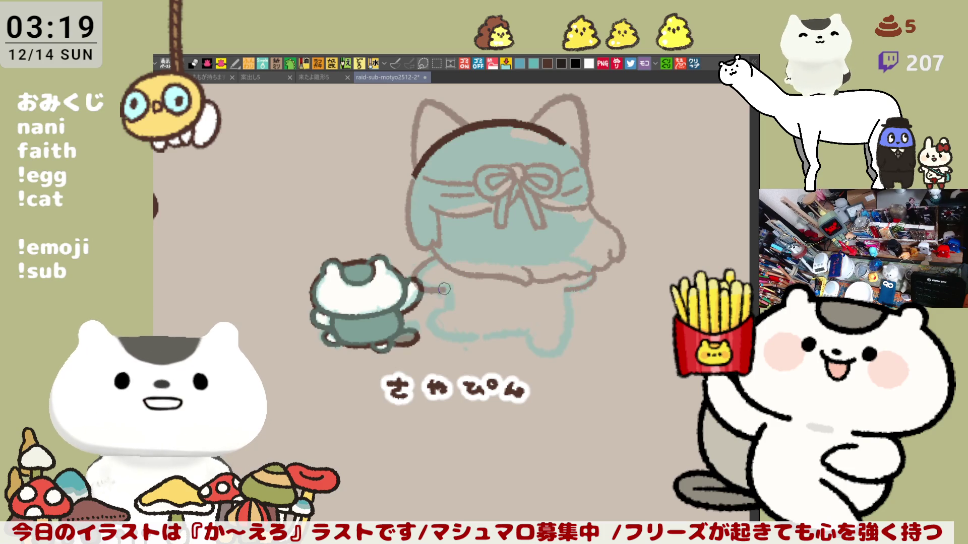
mouse_move(434, 258)
left_mouse_down()
mouse_move(420, 272)
mouse_move(437, 276)
left_mouse_up()
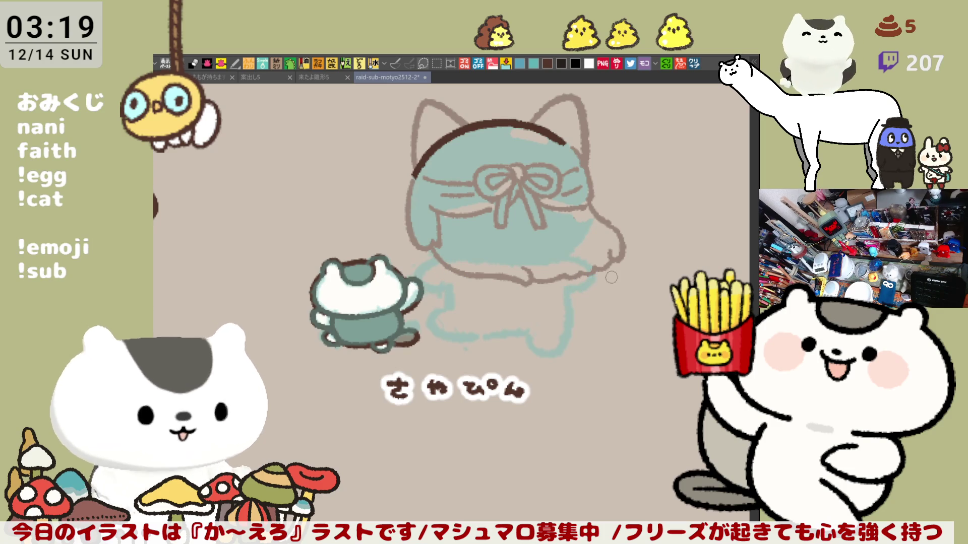
left_click_drag(593, 271, 570, 289)
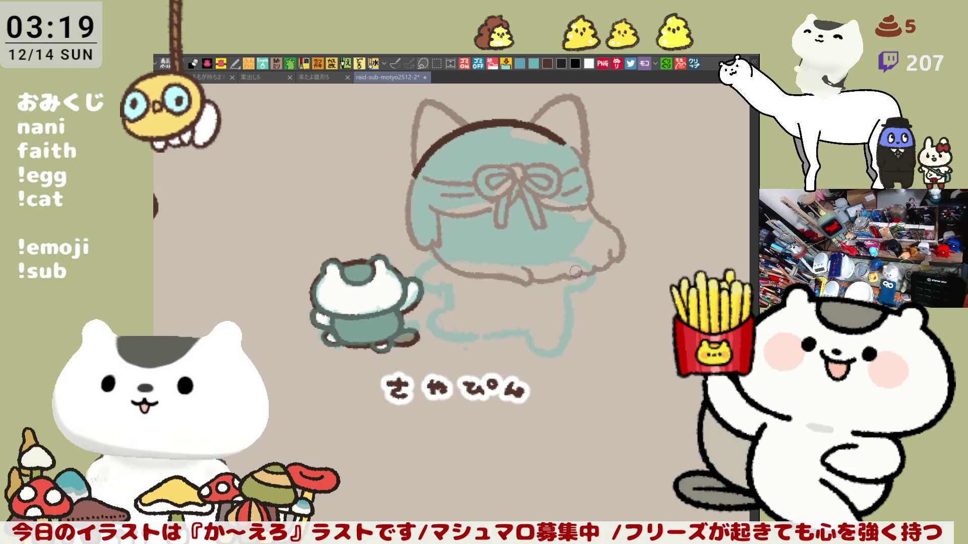
key("ctrl+z")
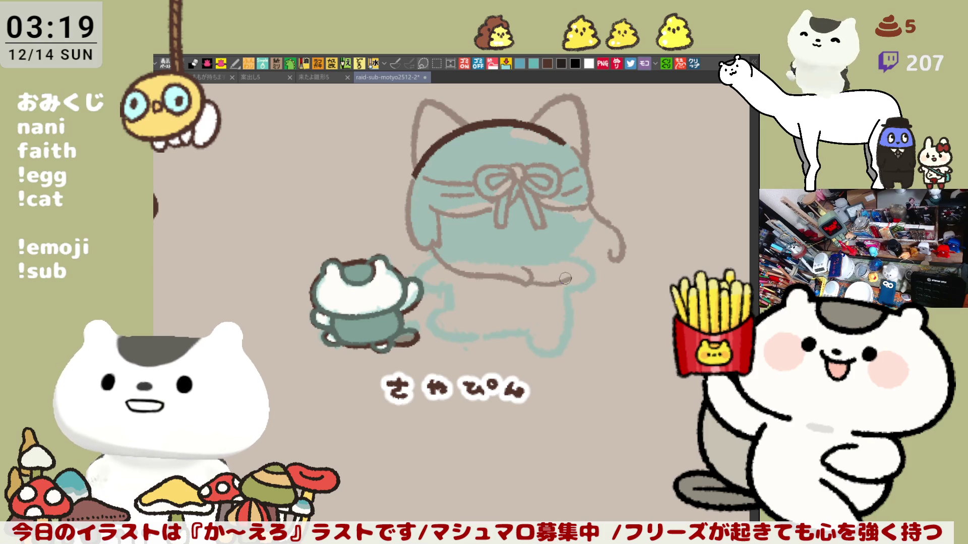
left_click_drag(532, 284, 610, 277)
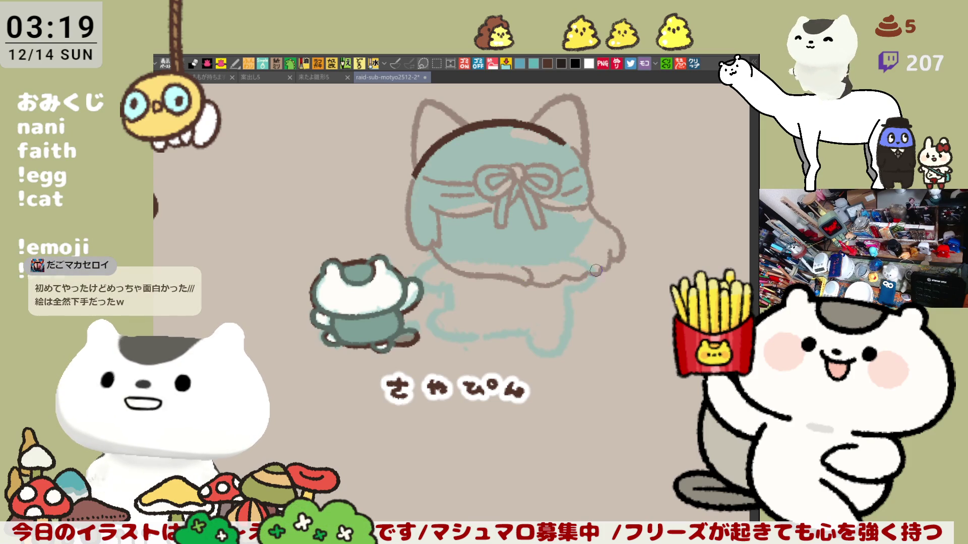
left_click_drag(438, 257, 441, 289)
key("ctrl+z")
Step: Add a thin line below the hem and redraw the dark right-side body outline
left_click_drag(417, 283, 544, 290)
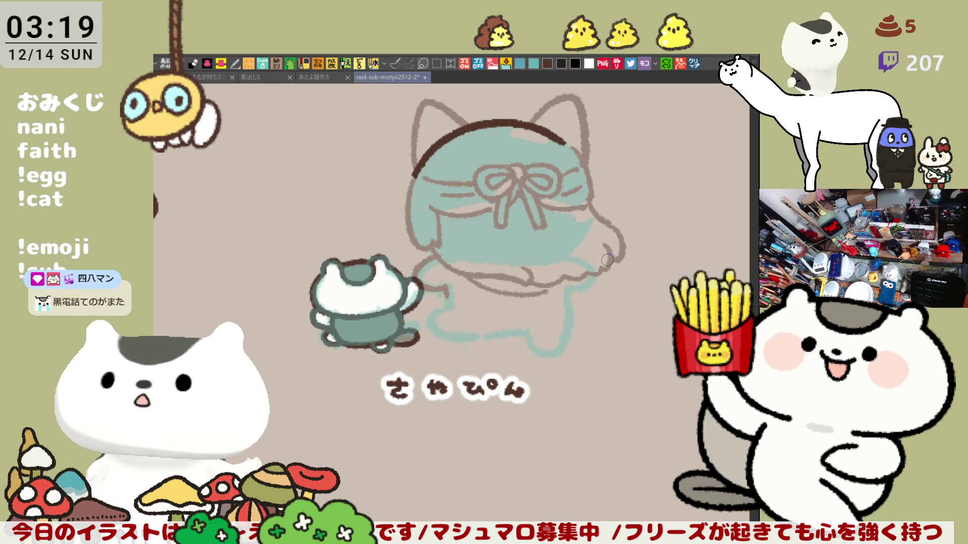
mouse_move(443, 299)
left_mouse_down()
mouse_move(469, 323)
mouse_move(525, 330)
mouse_move(556, 322)
left_mouse_up()
key("ctrl+z")
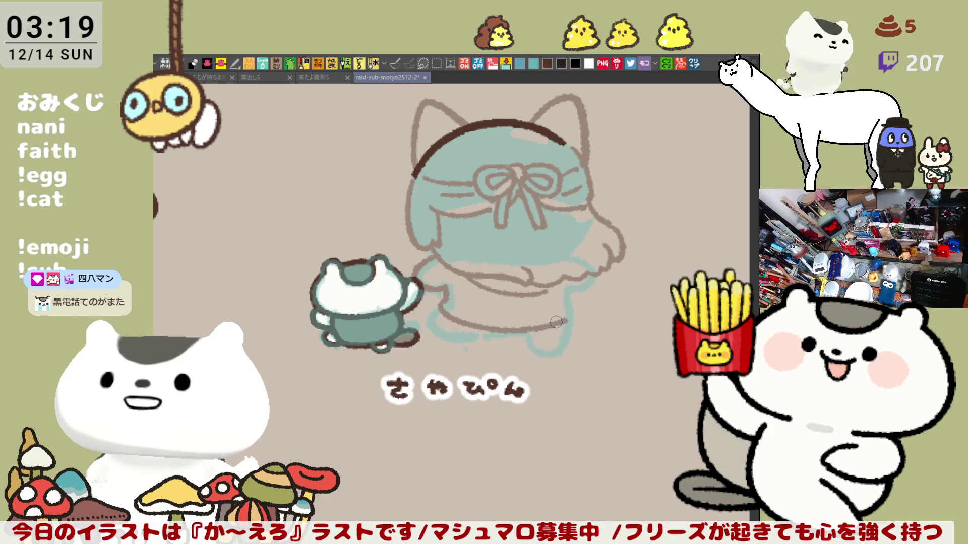
left_click_drag(574, 280, 570, 314)
key("ctrl+z")
left_click_drag(574, 281, 569, 308)
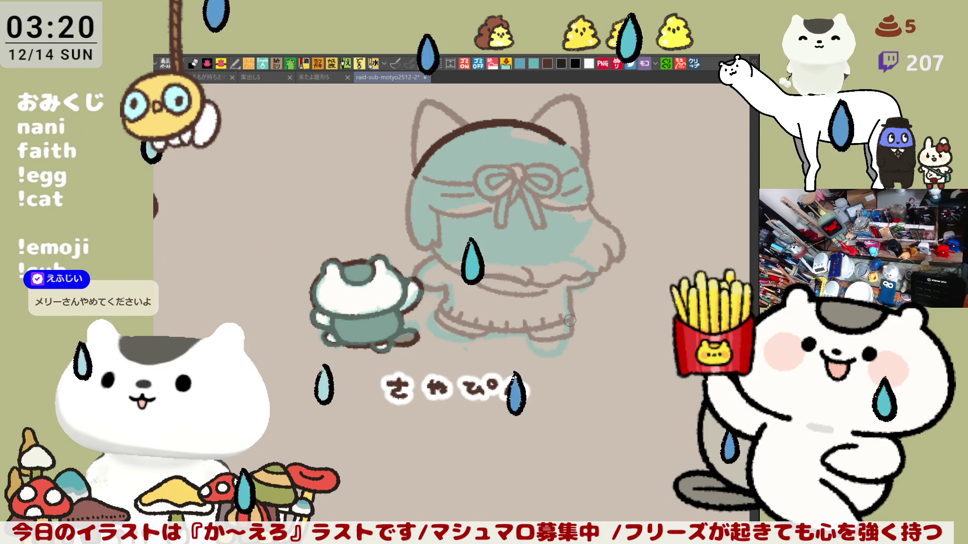
Step: Draw the right foot, the leg-bottom line and a rounded toe in brown, plus a thin head line
left_click_drag(546, 346, 549, 330)
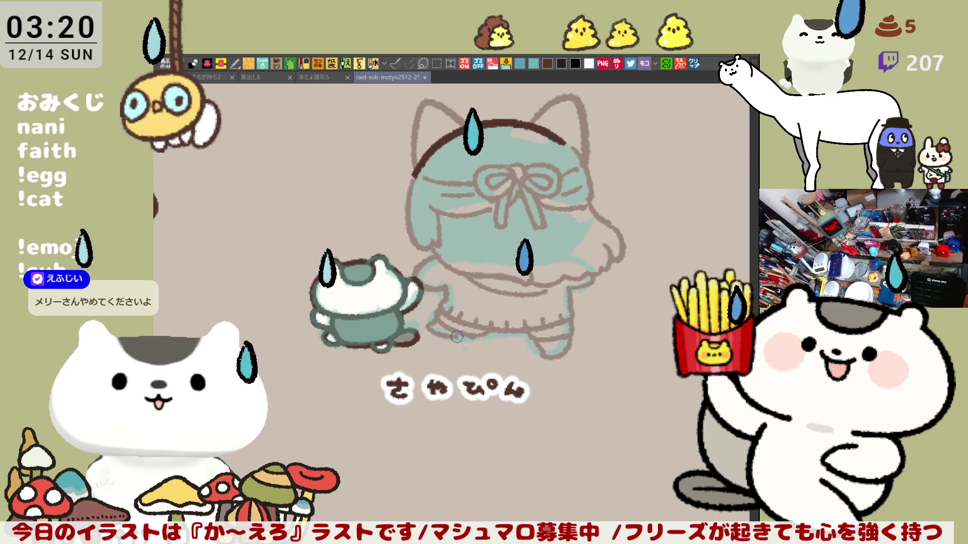
left_click_drag(428, 323, 444, 335)
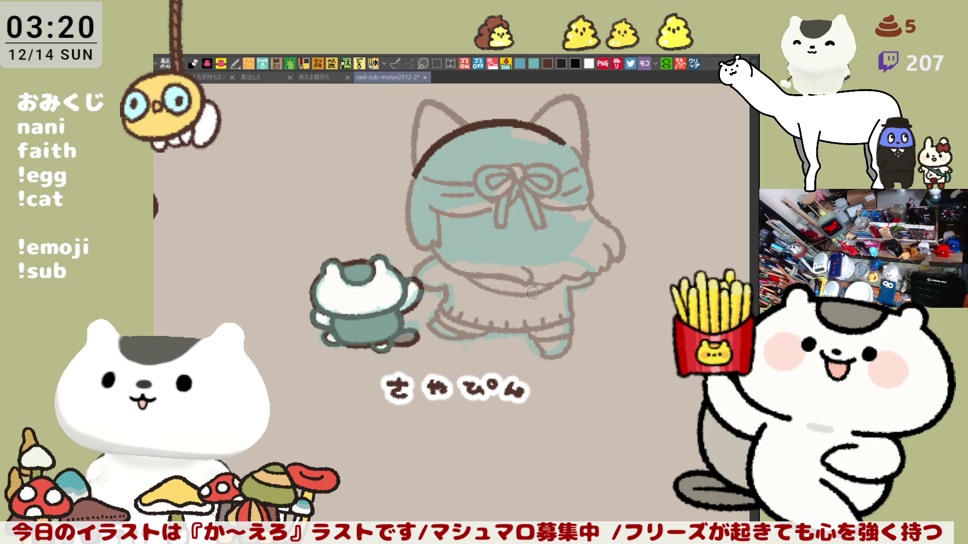
mouse_move(518, 325)
left_mouse_down()
mouse_move(552, 325)
mouse_move(510, 328)
mouse_move(561, 322)
mouse_move(529, 323)
mouse_move(578, 335)
left_mouse_up()
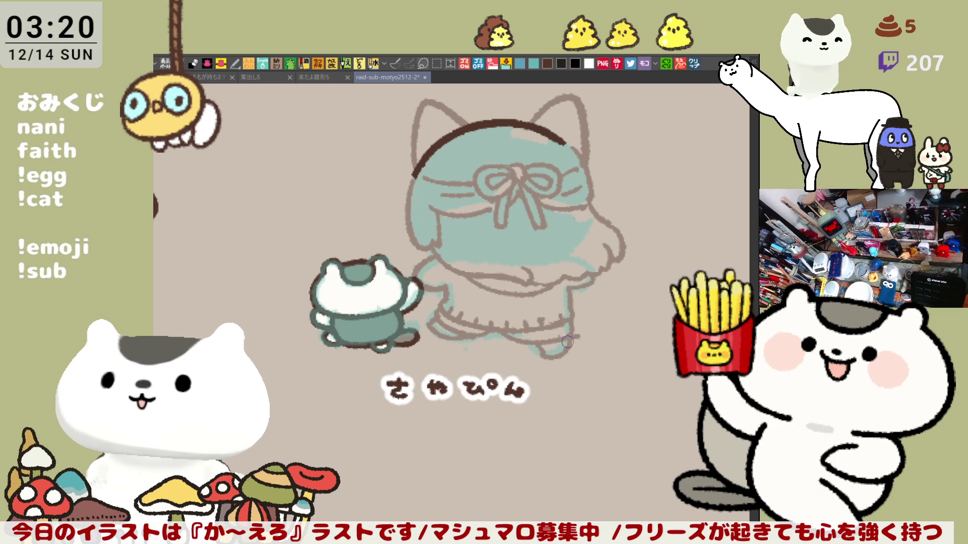
left_click_drag(502, 332, 580, 335)
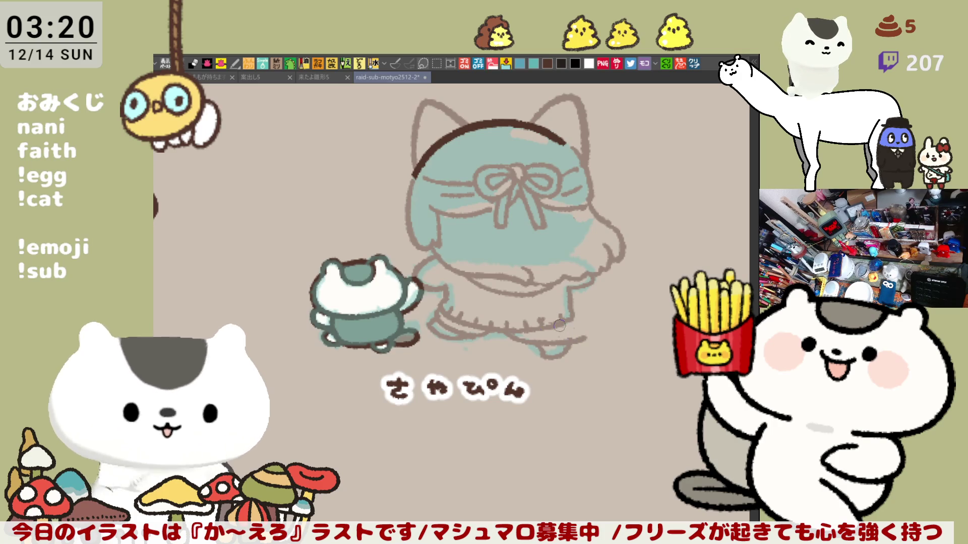
left_click_drag(553, 324, 585, 336)
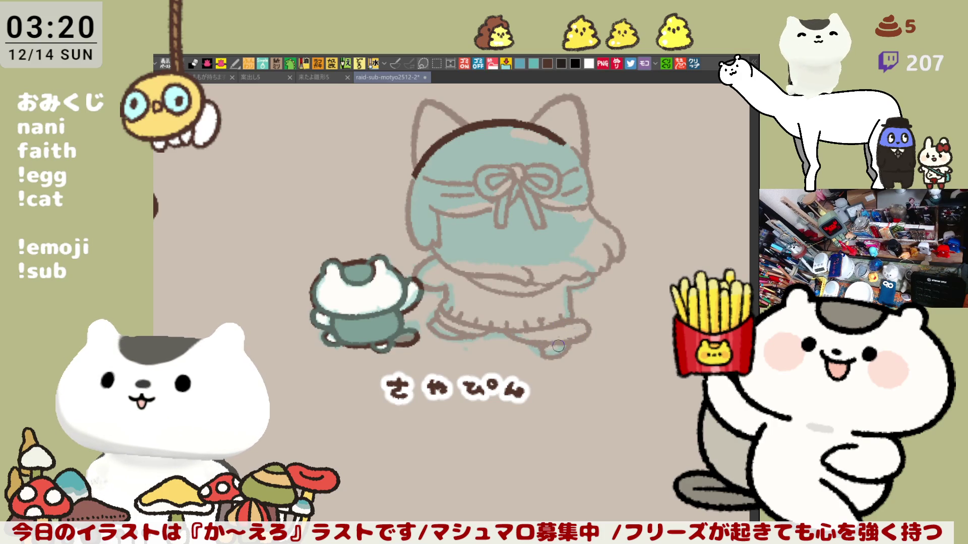
left_click_drag(594, 187, 609, 207)
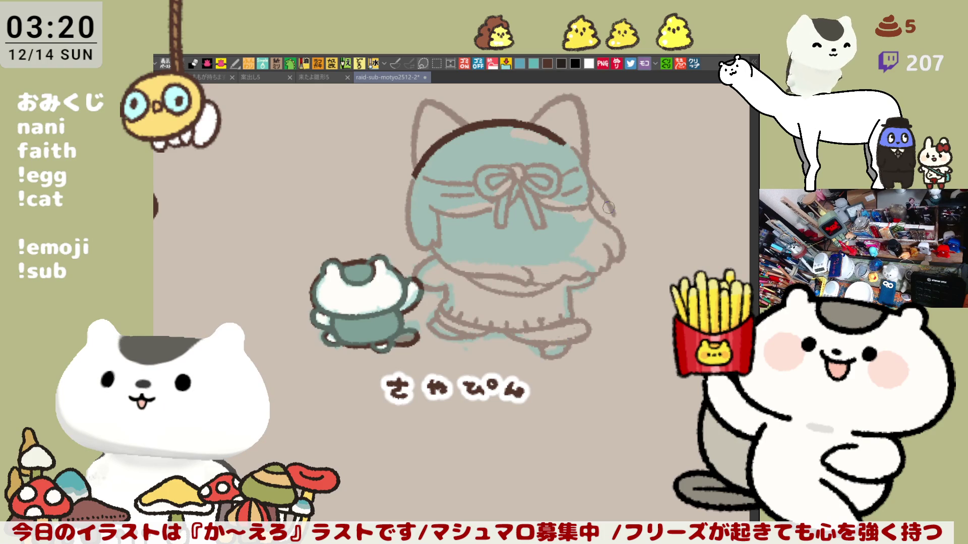
left_click_drag(599, 308, 620, 347)
Step: Zoom in with the mouse wheel on the bowed さやぴん cat sketch
scroll(587, 350, "down", 5)
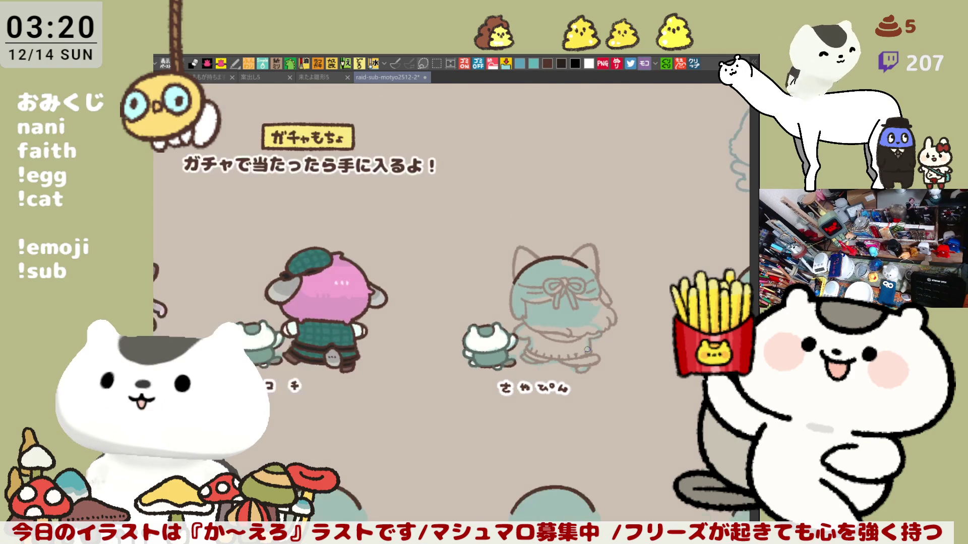
scroll(587, 349, "up", 3)
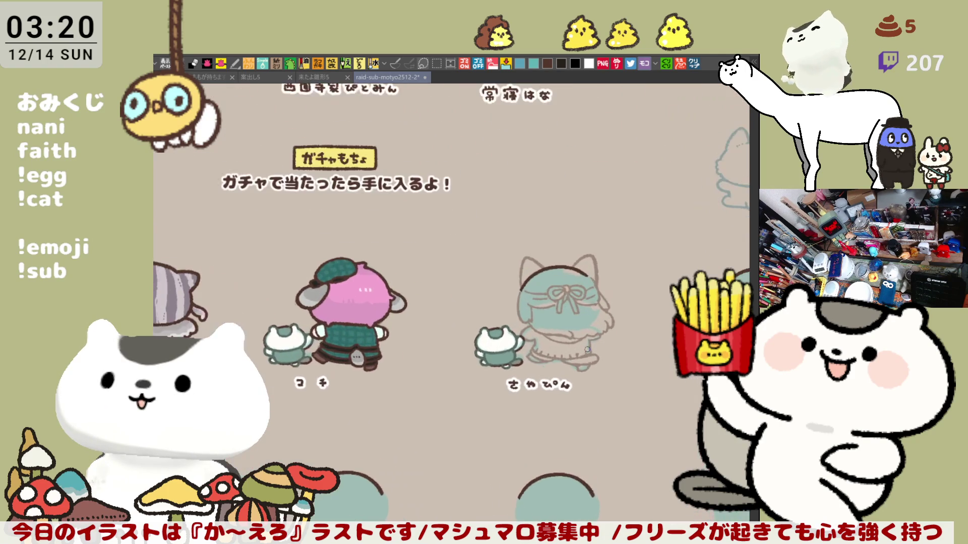
scroll(587, 349, "up", 5)
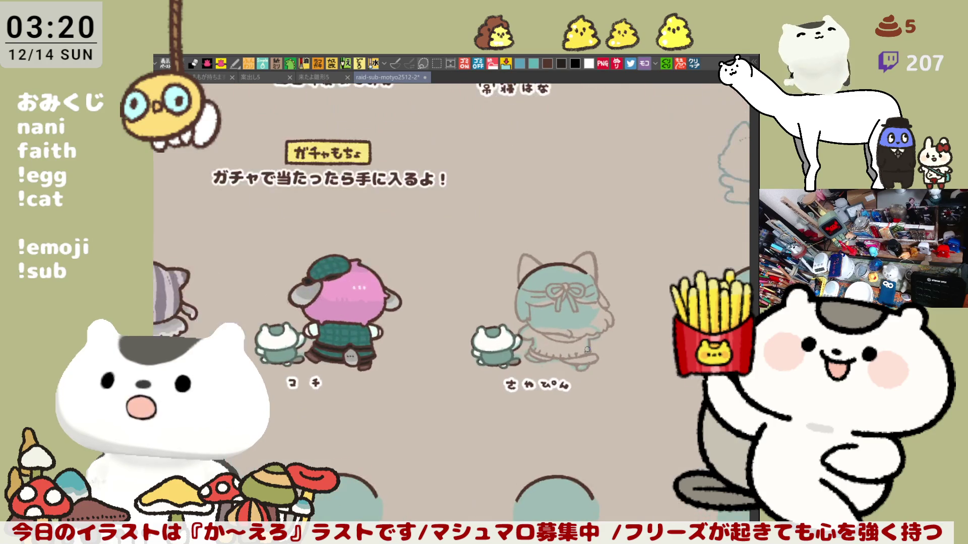
scroll(587, 349, "up", 1)
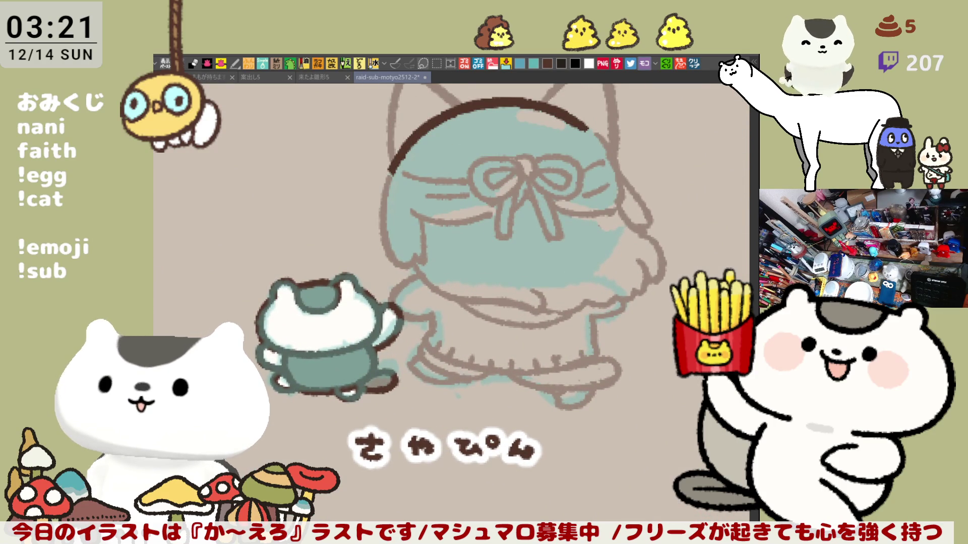
Step: Frame the ears and ink the first ear's left and right edges in dark brown
left_click_drag(521, 219, 573, 316)
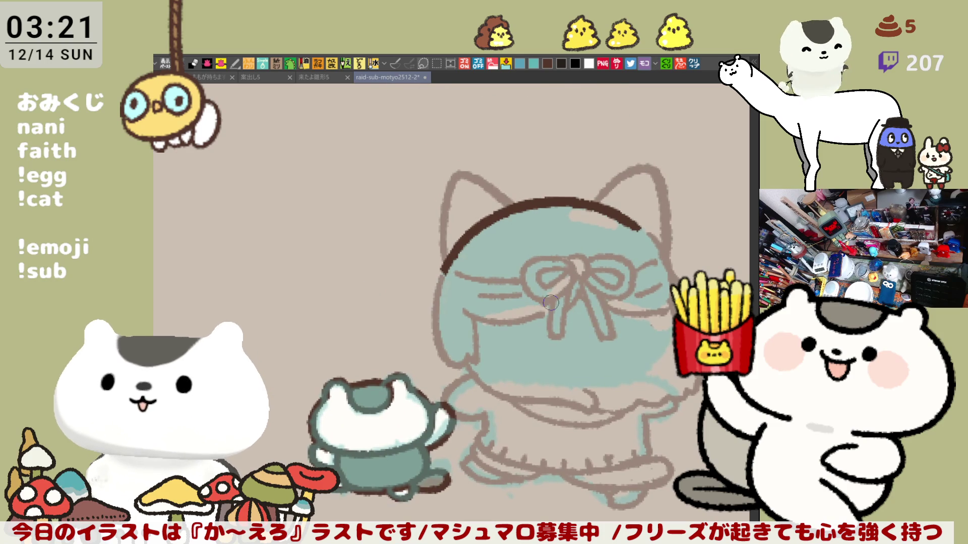
scroll(550, 302, "up", 2)
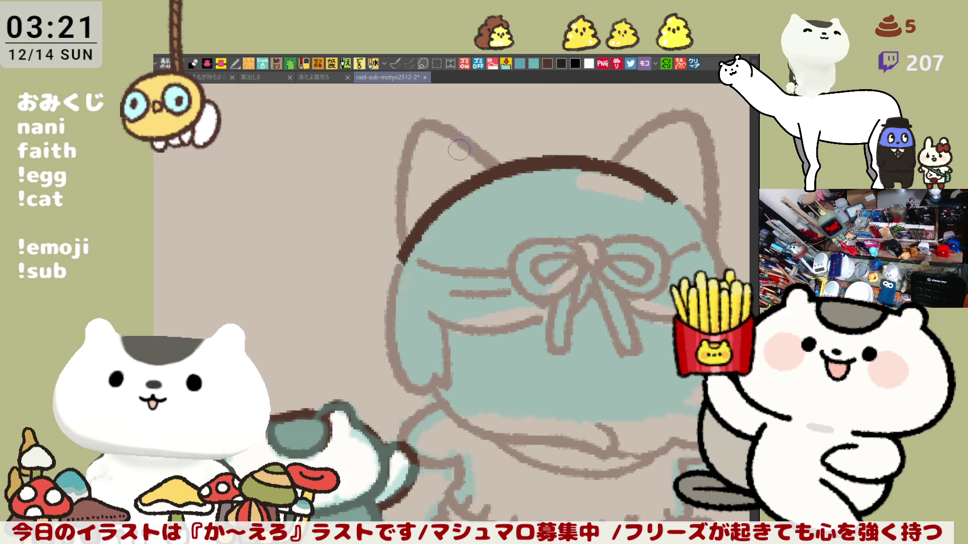
mouse_move(418, 133)
left_mouse_down()
mouse_move(385, 154)
mouse_move(367, 242)
left_mouse_up()
key("ctrl+z")
mouse_move(393, 145)
left_mouse_down()
mouse_move(366, 204)
mouse_move(371, 259)
left_mouse_up()
key("ctrl+z")
key("ctrl+z")
left_click_drag(393, 144, 369, 268)
left_click_drag(391, 143, 471, 190)
key("ctrl+z")
left_click_drag(384, 142, 469, 186)
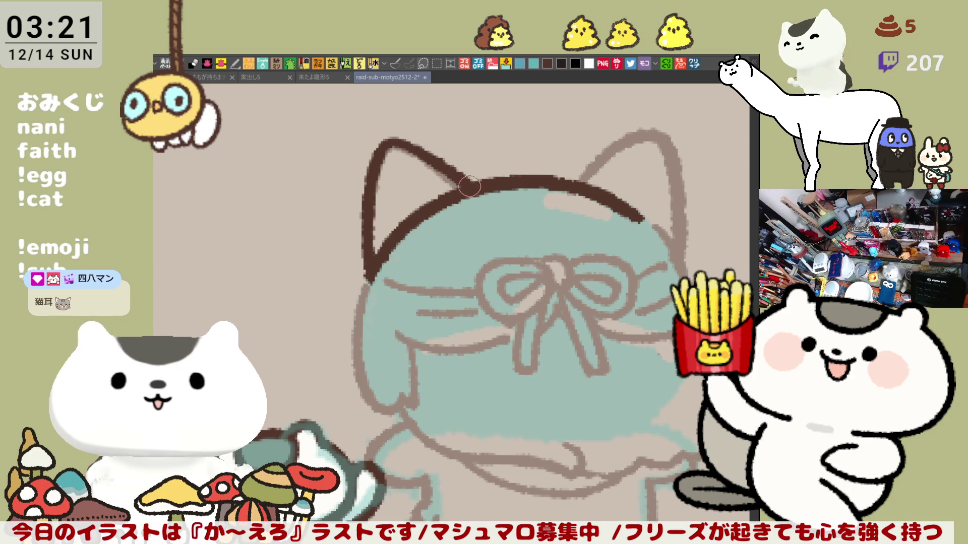
key("ctrl+z")
left_click_drag(387, 142, 471, 187)
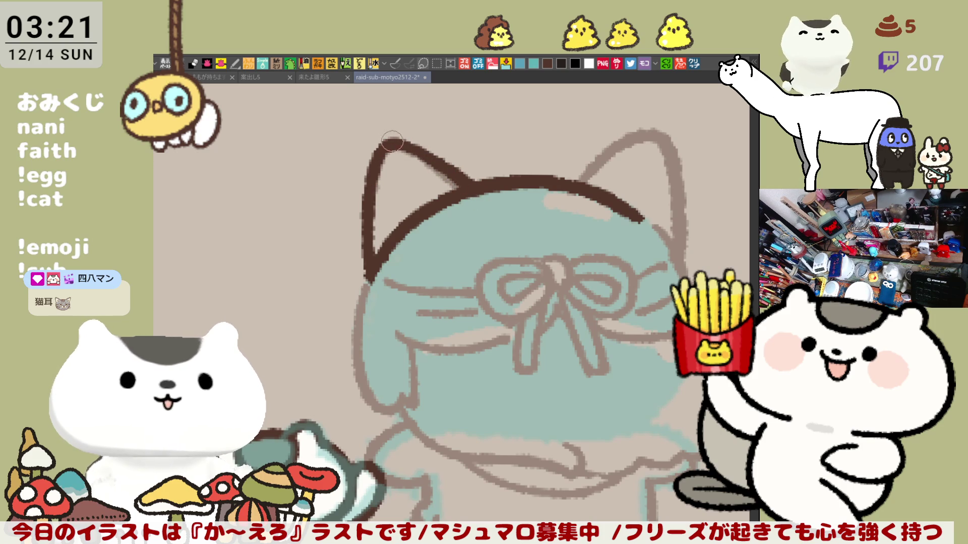
Step: Mirror the canvas view and ink the other ear's outline and inner side down to the head
key("h")
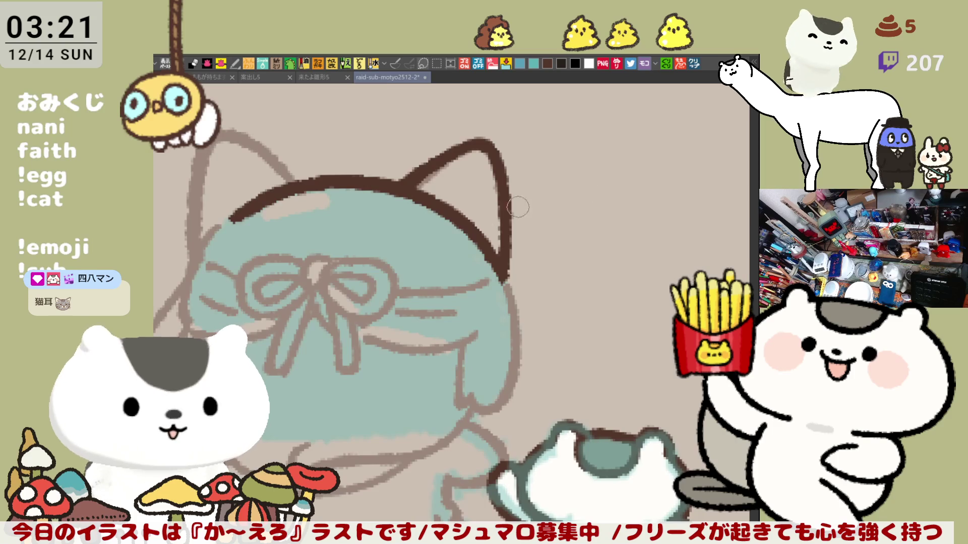
left_click_drag(518, 207, 669, 216)
mouse_move(375, 152)
left_mouse_down()
mouse_move(348, 237)
mouse_move(353, 278)
left_mouse_up()
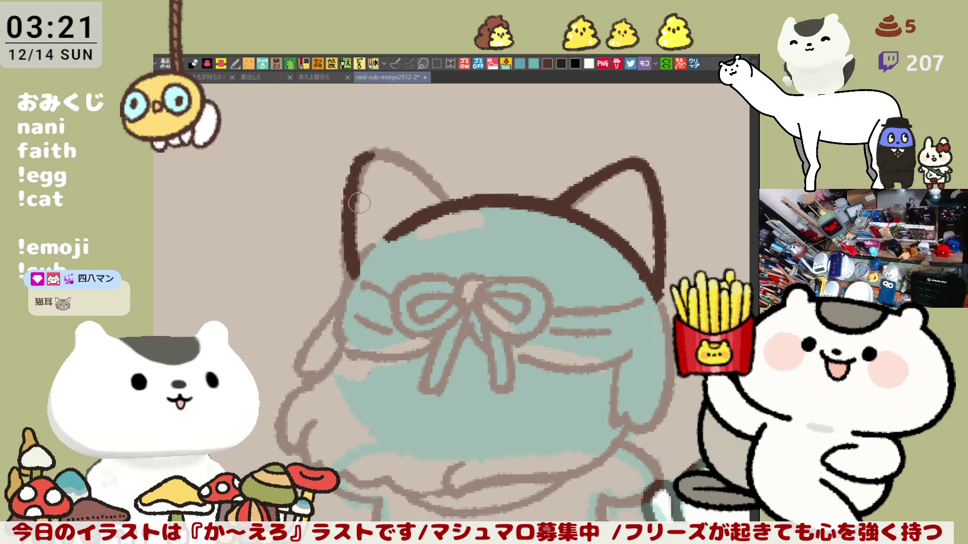
key("ctrl+z")
mouse_move(377, 154)
left_mouse_down()
mouse_move(348, 277)
mouse_move(406, 160)
mouse_move(453, 201)
left_mouse_up()
key("ctrl+z")
left_click_drag(385, 151, 456, 201)
key("ctrl+z")
left_click_drag(387, 154, 456, 204)
key("ctrl+z")
left_click_drag(385, 151, 458, 217)
key("ctrl+z")
left_click_drag(392, 159, 461, 215)
left_click_drag(389, 158, 459, 199)
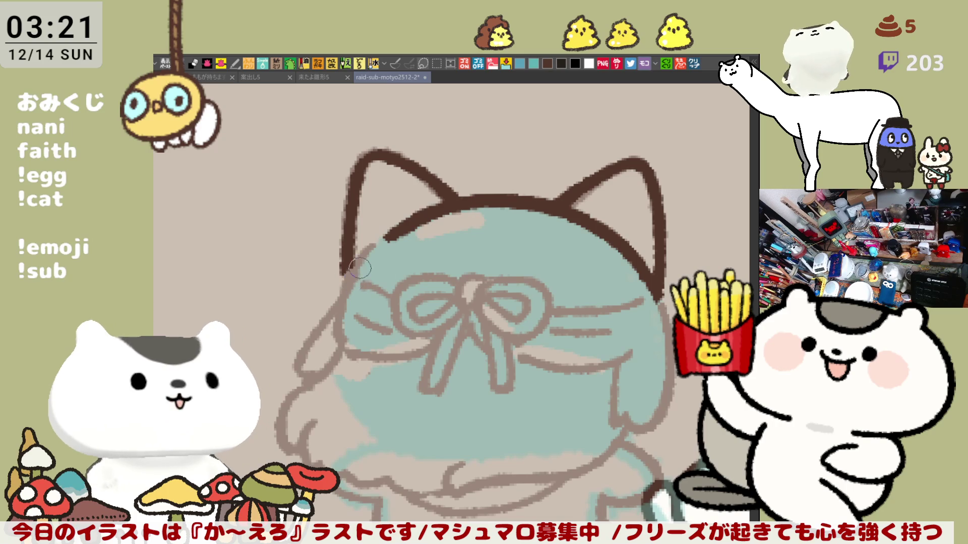
Step: Draw a curve from the ear base and outline the bow's curved left loop
mouse_move(358, 266)
left_mouse_down()
mouse_move(383, 356)
mouse_move(405, 359)
mouse_move(431, 336)
left_mouse_up()
key("ctrl+z")
key("ctrl+z")
mouse_move(332, 301)
left_mouse_down()
mouse_move(413, 359)
mouse_move(440, 341)
left_mouse_up()
left_click_drag(367, 328, 408, 333)
mouse_move(365, 271)
left_mouse_down()
mouse_move(399, 297)
mouse_move(392, 285)
mouse_move(439, 282)
left_mouse_up()
key("ctrl+z")
key("ctrl+z")
key("ctrl+z")
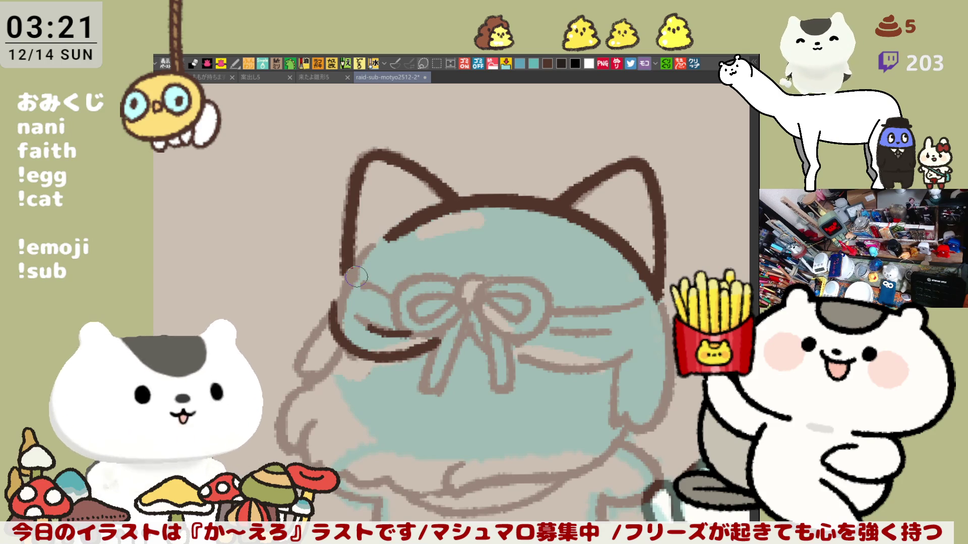
left_click_drag(356, 276, 391, 287)
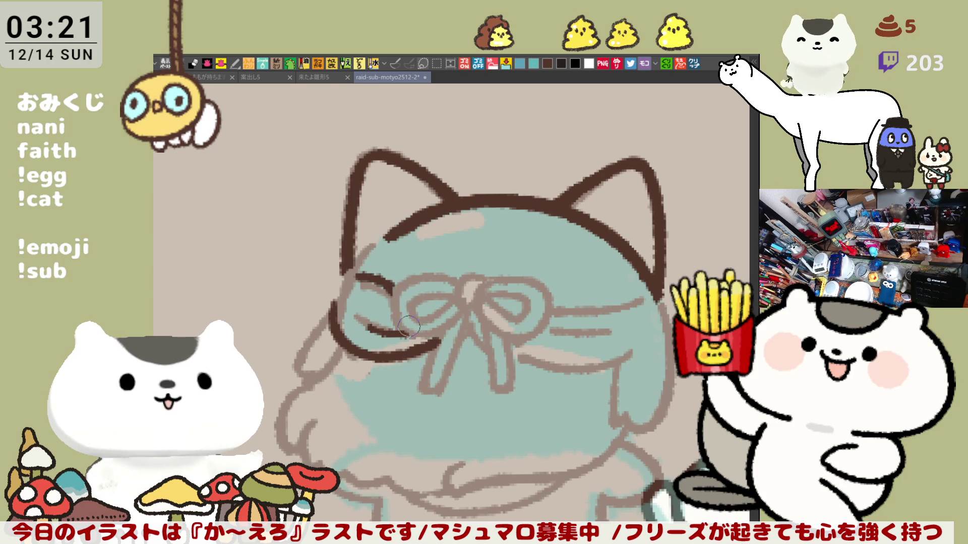
Step: Ink the bow's left loop in dark brown, including its upper edge and inner curve to the knot
mouse_move(386, 278)
left_mouse_down()
mouse_move(398, 307)
mouse_move(427, 327)
left_mouse_up()
key("ctrl+z")
mouse_move(386, 276)
left_mouse_down()
mouse_move(403, 336)
mouse_move(471, 302)
left_mouse_up()
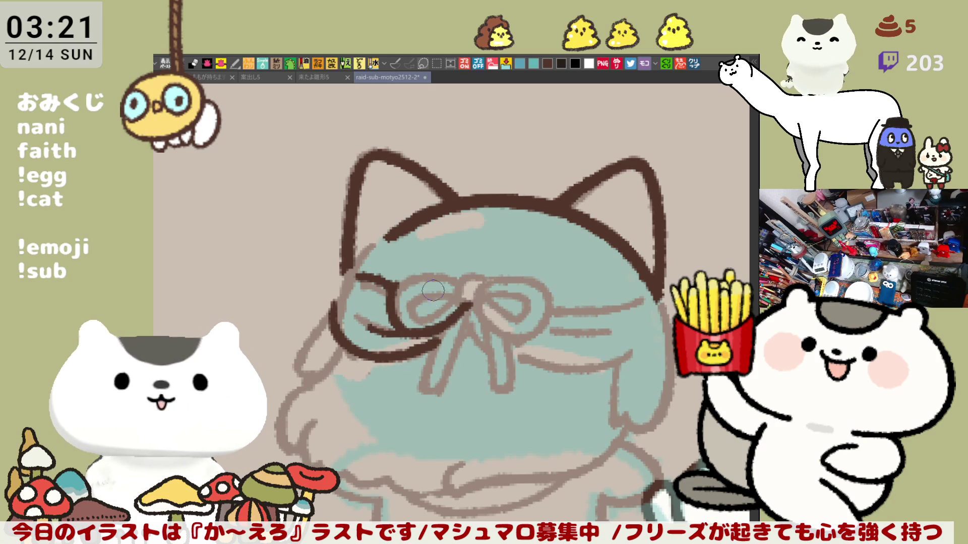
left_click_drag(386, 276, 467, 290)
key("ctrl+z")
left_click_drag(385, 276, 473, 291)
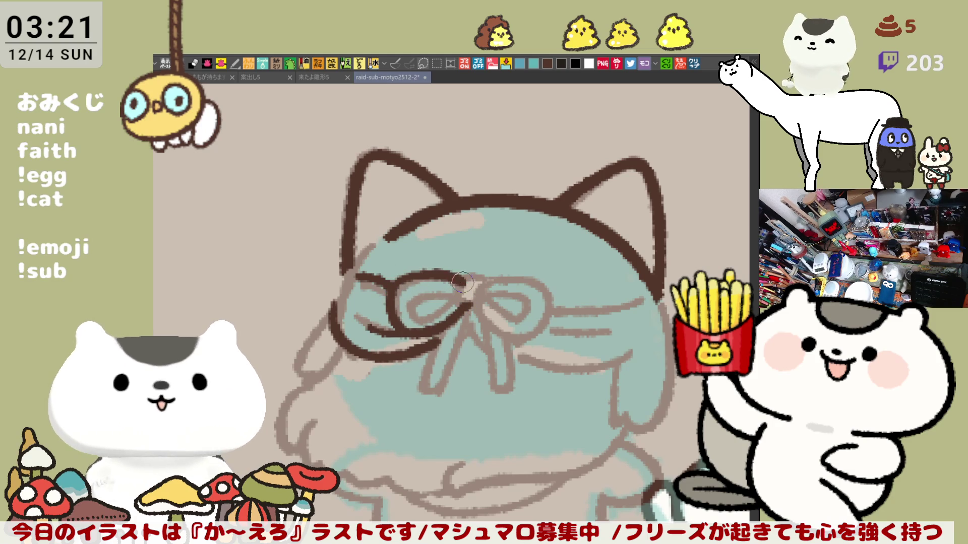
mouse_move(418, 306)
left_mouse_down()
mouse_move(428, 322)
mouse_move(466, 293)
mouse_move(420, 297)
mouse_move(466, 293)
left_mouse_up()
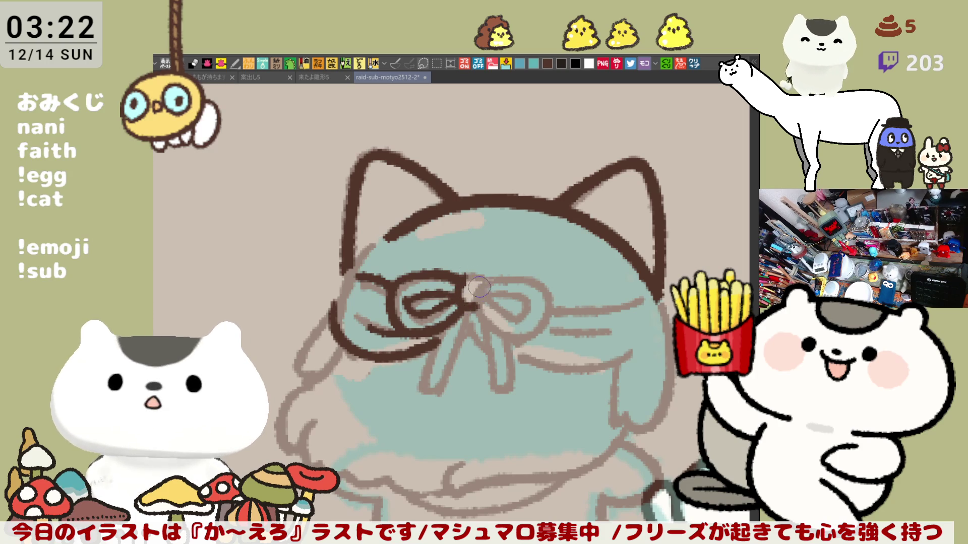
Step: Ink the stroke leading from the knot toward the right loop
mouse_move(471, 276)
left_mouse_down()
mouse_move(484, 277)
mouse_move(477, 302)
mouse_move(519, 325)
left_mouse_up()
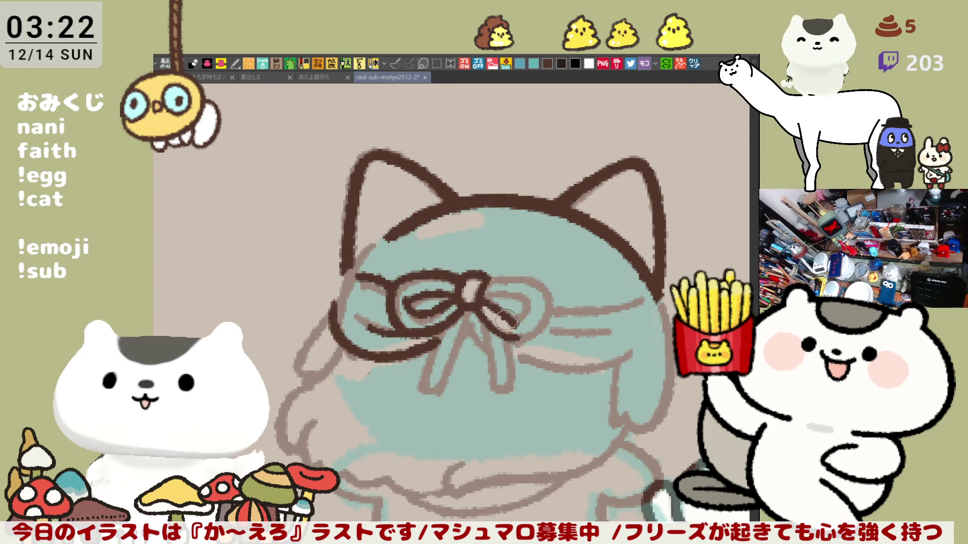
key("ctrl+z")
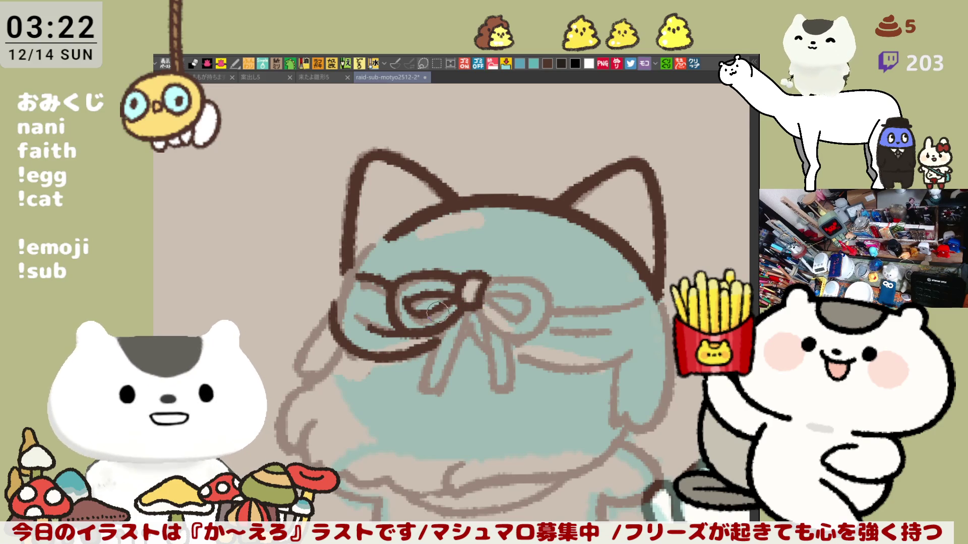
left_click_drag(483, 308, 529, 337)
key("ctrl+z")
left_click_drag(476, 305, 530, 332)
Step: Outline the bow's right loop from the knot and ink its inner edge, retrying strokes with undo
mouse_move(477, 284)
left_mouse_down()
mouse_move(541, 282)
mouse_move(559, 303)
mouse_move(533, 332)
left_mouse_up()
key("ctrl+z")
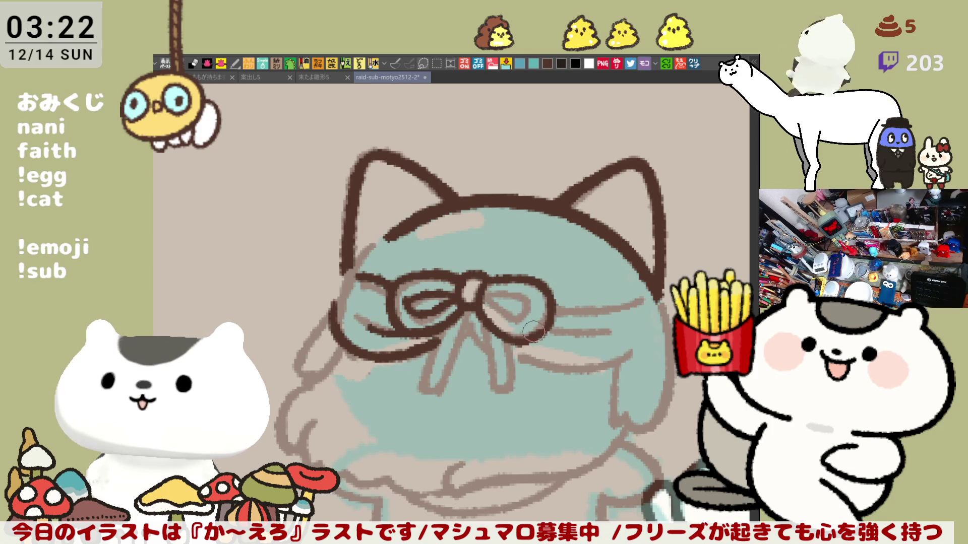
key("ctrl+z")
mouse_move(479, 281)
left_mouse_down()
mouse_move(557, 313)
mouse_move(533, 348)
left_mouse_up()
key("ctrl+z")
left_click_drag(484, 280, 532, 340)
left_click_drag(479, 296, 507, 316)
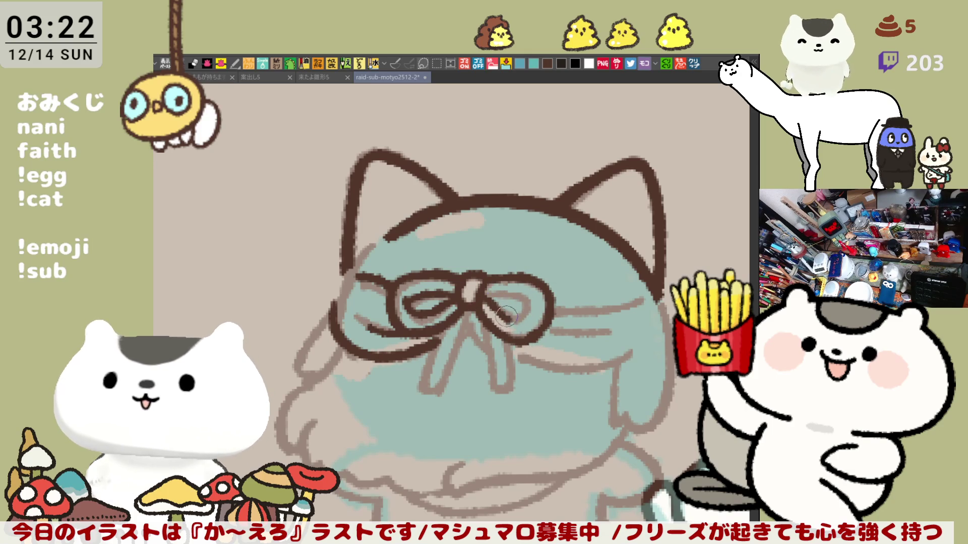
key("ctrl+z")
left_click_drag(476, 288, 536, 334)
key("ctrl+z")
left_click_drag(472, 283, 511, 321)
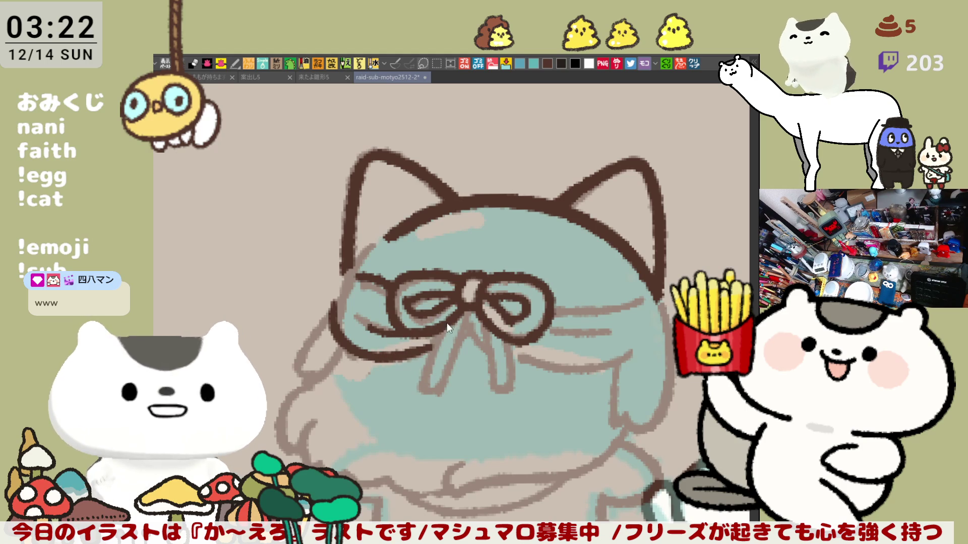
Step: Ink the bow's left tail from the knot down to its bottom, redrawing until it looks right
left_click_drag(422, 377, 436, 399)
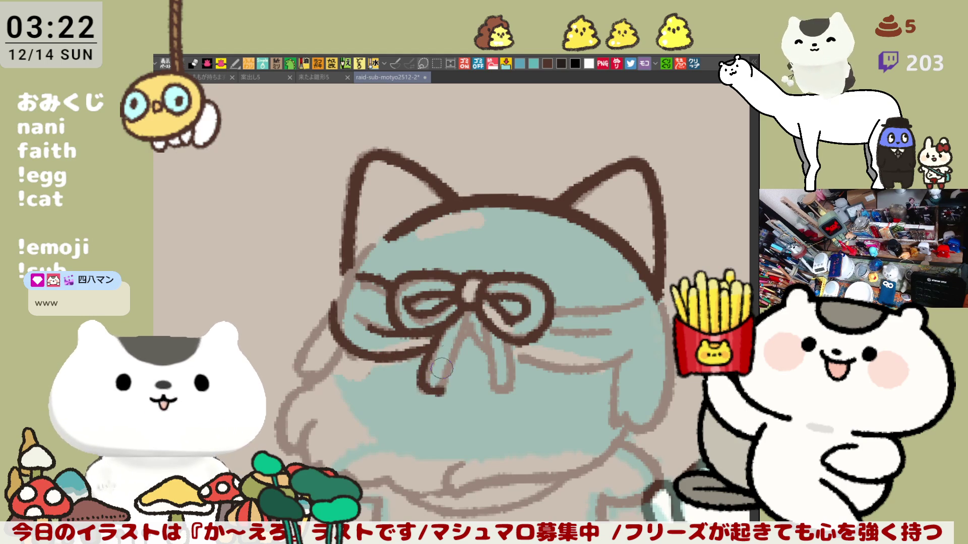
key("ctrl+z")
mouse_move(446, 319)
left_mouse_down()
mouse_move(424, 389)
mouse_move(446, 392)
left_mouse_up()
left_click_drag(474, 298, 443, 391)
key("ctrl+z")
left_click_drag(474, 295, 447, 387)
key("ctrl+z")
left_click_drag(471, 296, 445, 390)
key("ctrl+z")
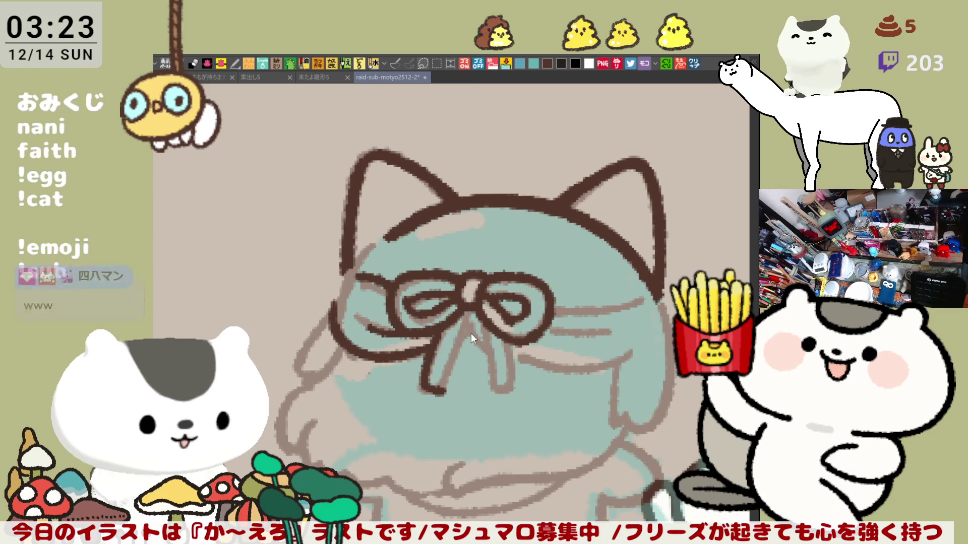
left_click_drag(471, 298, 446, 391)
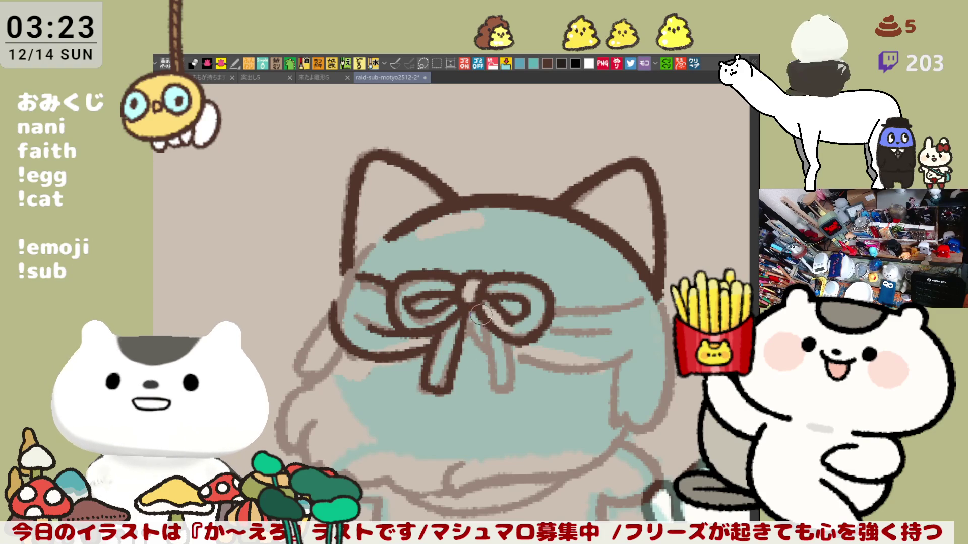
Step: Ink the bow's right tail from the knot, then start a line running right from the bow
left_click_drag(474, 297, 496, 395)
key("ctrl+z")
mouse_move(471, 298)
left_mouse_down()
mouse_move(501, 398)
mouse_move(517, 357)
mouse_move(517, 398)
left_mouse_up()
key("ctrl+z")
left_click_drag(509, 327, 515, 401)
key("ctrl+z")
left_click_drag(511, 327, 517, 398)
key("ctrl+z")
left_click_drag(504, 322, 511, 386)
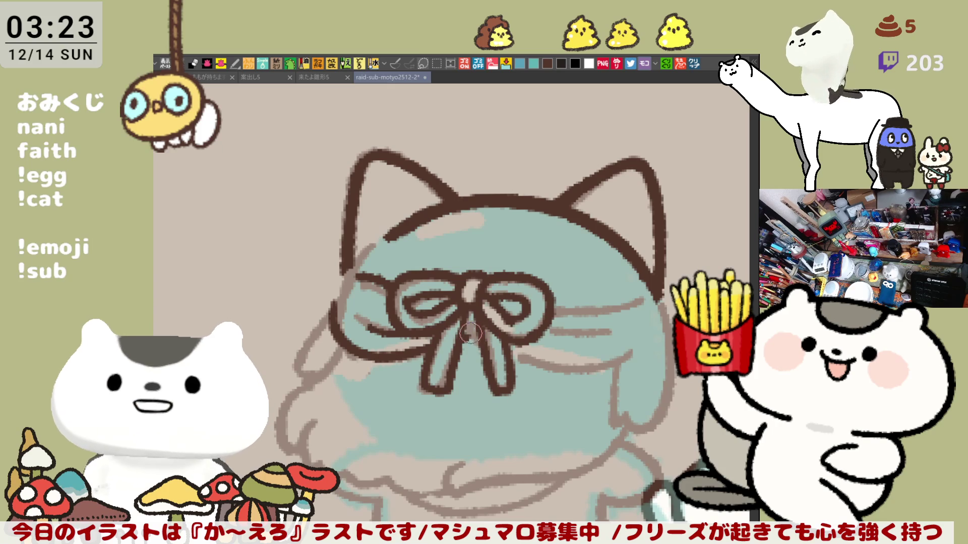
mouse_move(524, 357)
left_mouse_down()
mouse_move(612, 366)
mouse_move(630, 353)
left_mouse_up()
Step: Ink the lower ribbon band line running right from the bow, ending in a small curl
key("ctrl+z")
left_click_drag(524, 358, 630, 351)
key("ctrl+z")
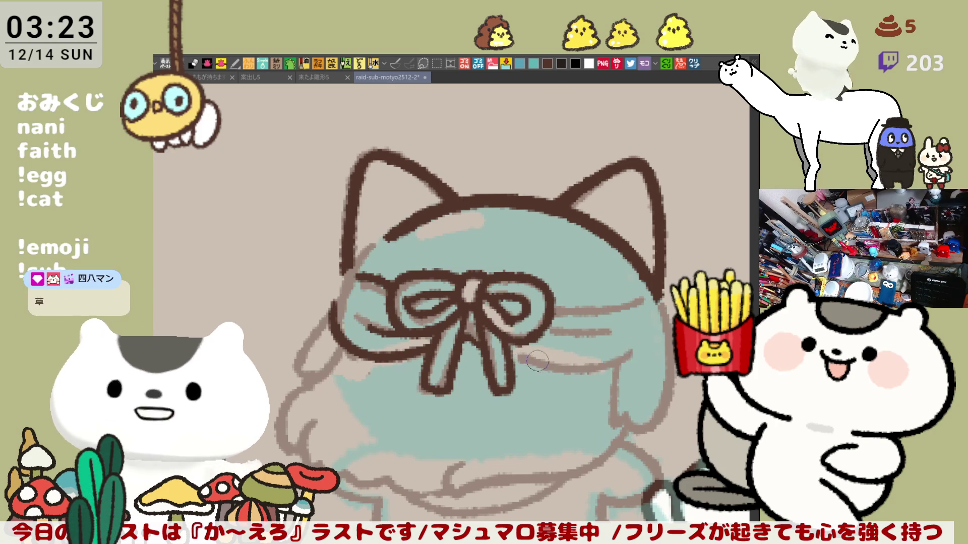
left_click_drag(504, 357, 618, 364)
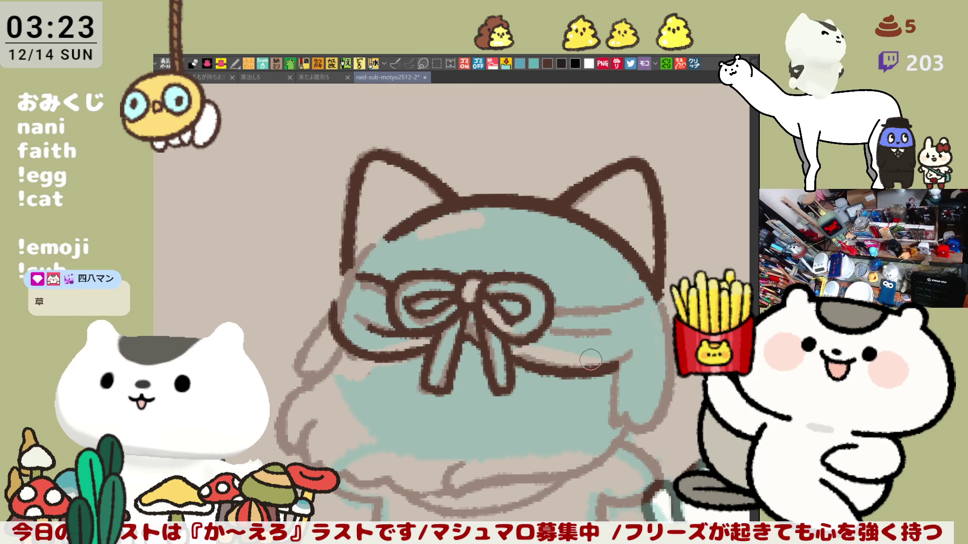
key("ctrl+z")
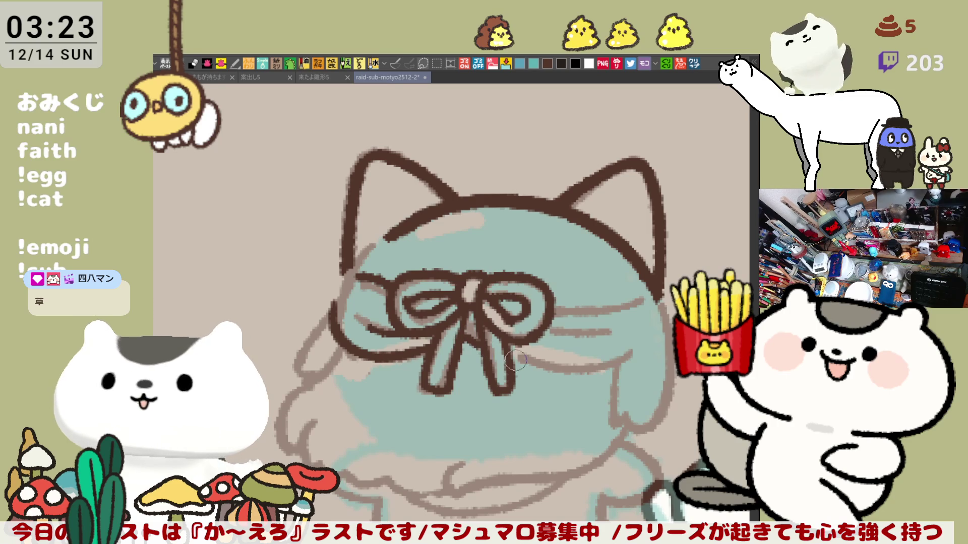
left_click_drag(470, 341, 615, 355)
key("ctrl+z")
left_click_drag(501, 356, 625, 355)
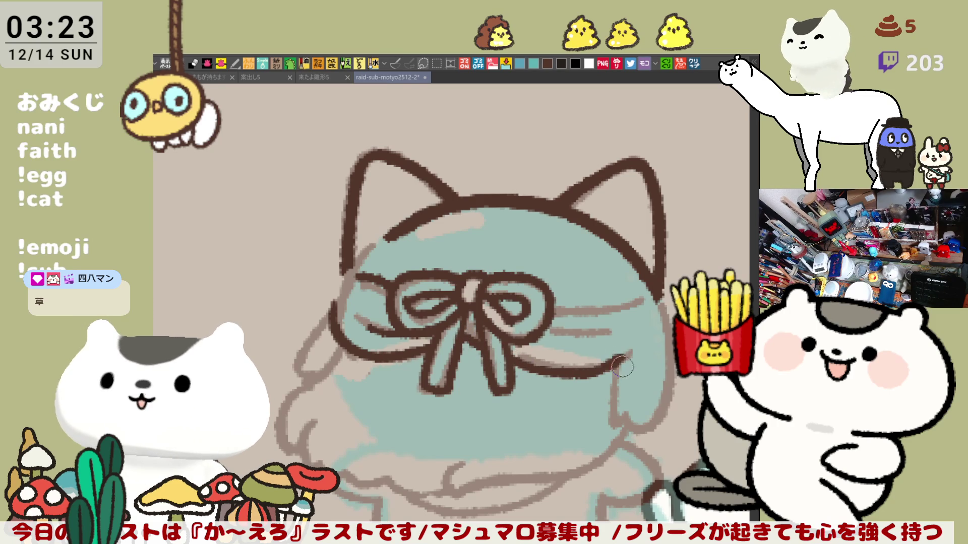
key("ctrl+z")
left_click_drag(506, 359, 637, 353)
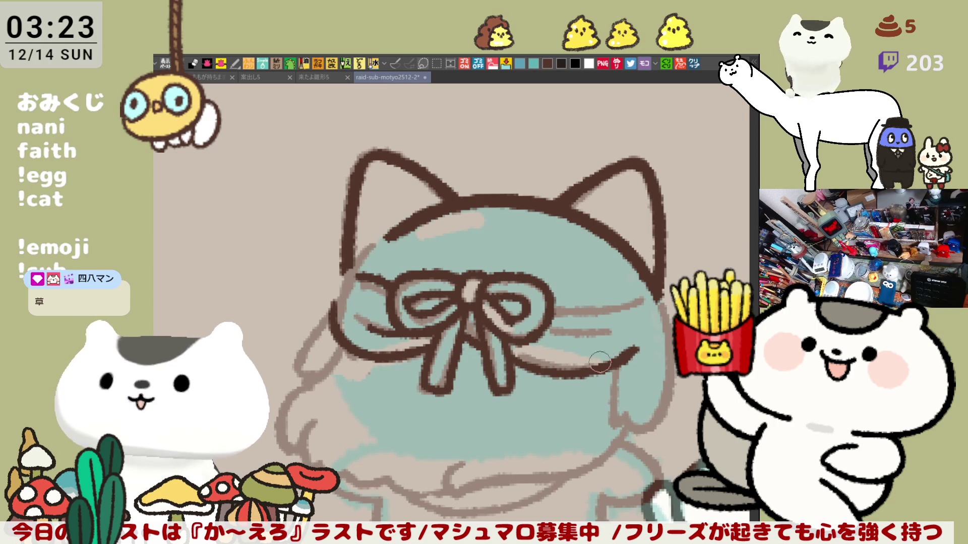
key("ctrl+z")
left_click_drag(506, 358, 636, 356)
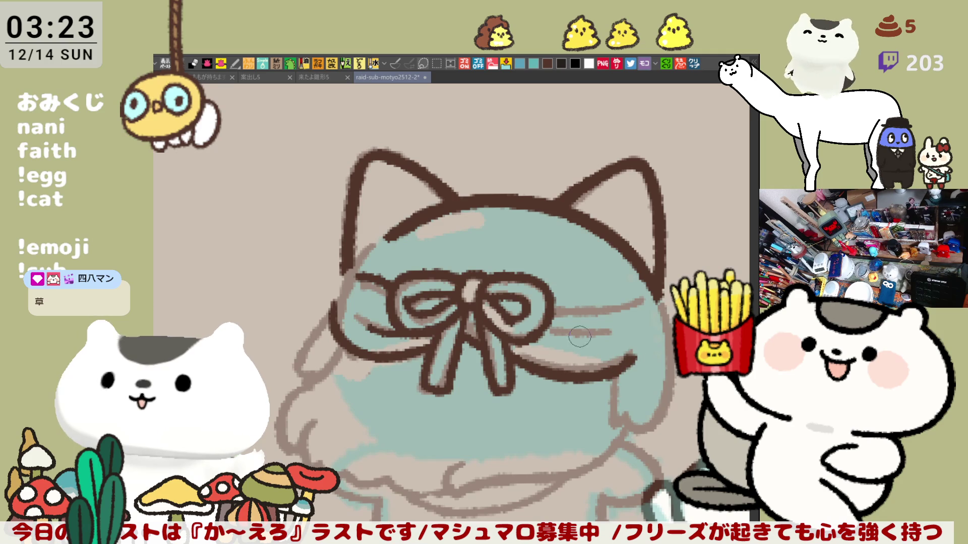
Step: Add the upper and middle band lines and the strap beside the bow
left_click_drag(550, 305, 619, 305)
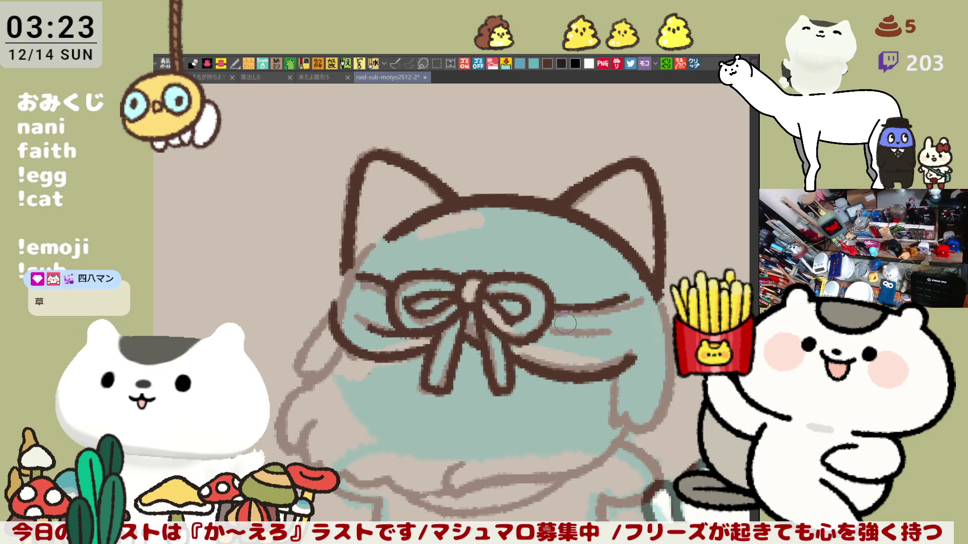
mouse_move(541, 347)
left_mouse_down()
mouse_move(610, 353)
mouse_move(619, 343)
left_mouse_up()
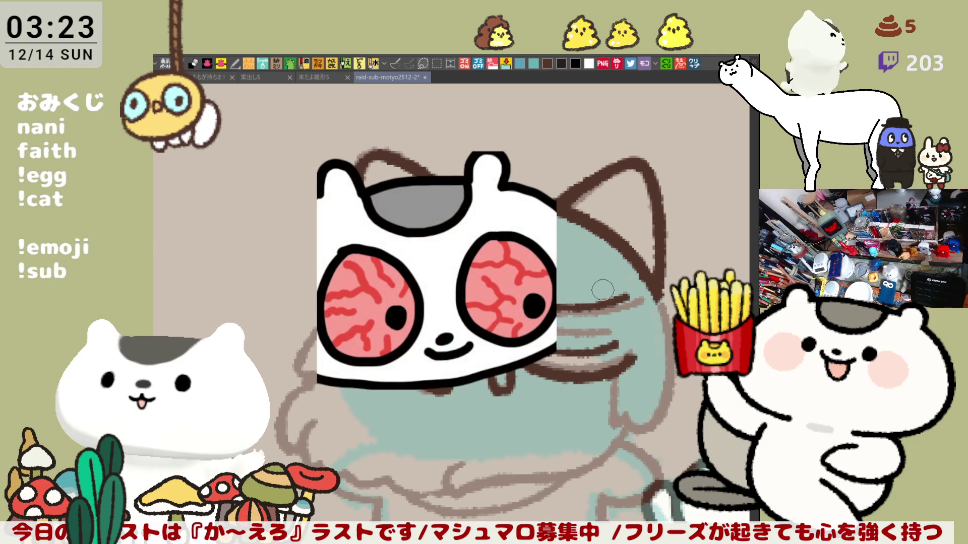
left_click_drag(601, 294, 616, 288)
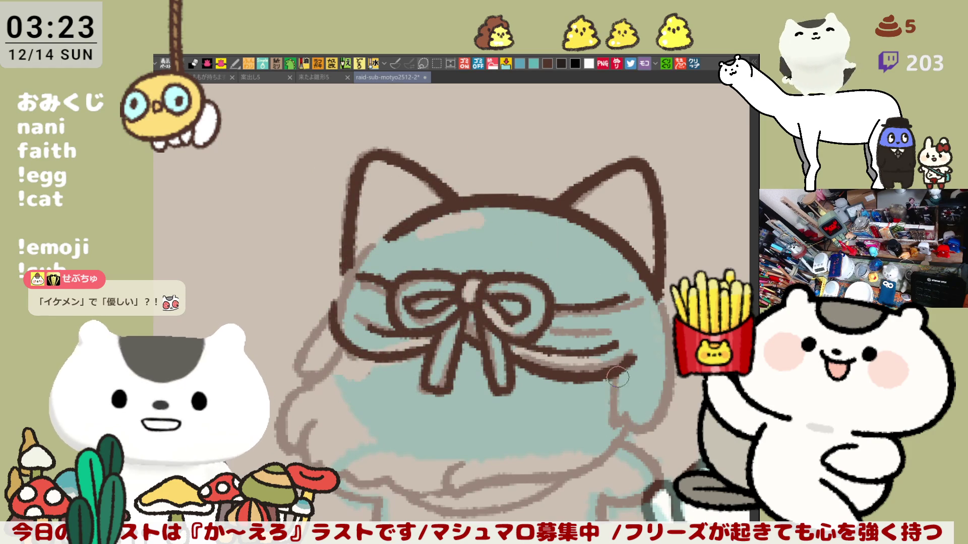
Step: Flip the canvas to check the drawing, then ink the head's left outline in dark brown
key("h")
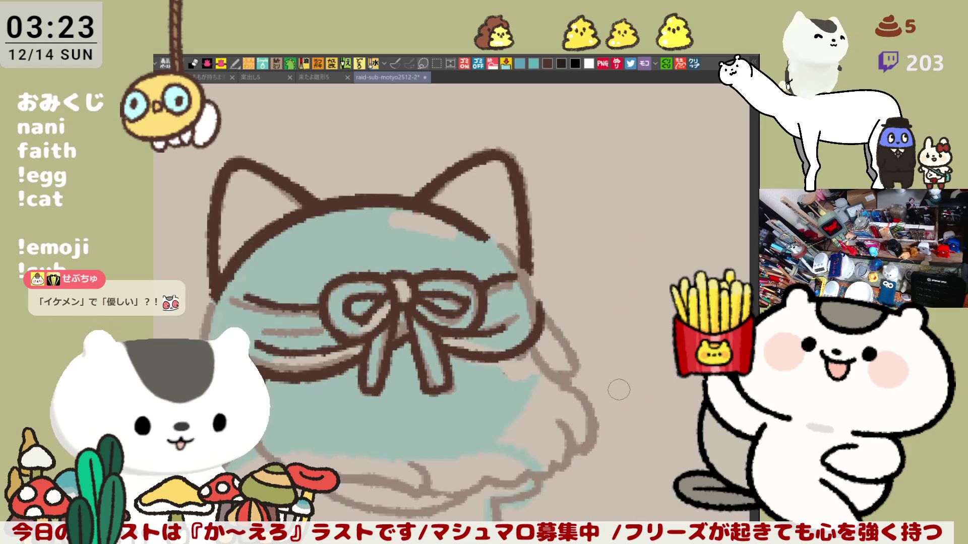
key("h")
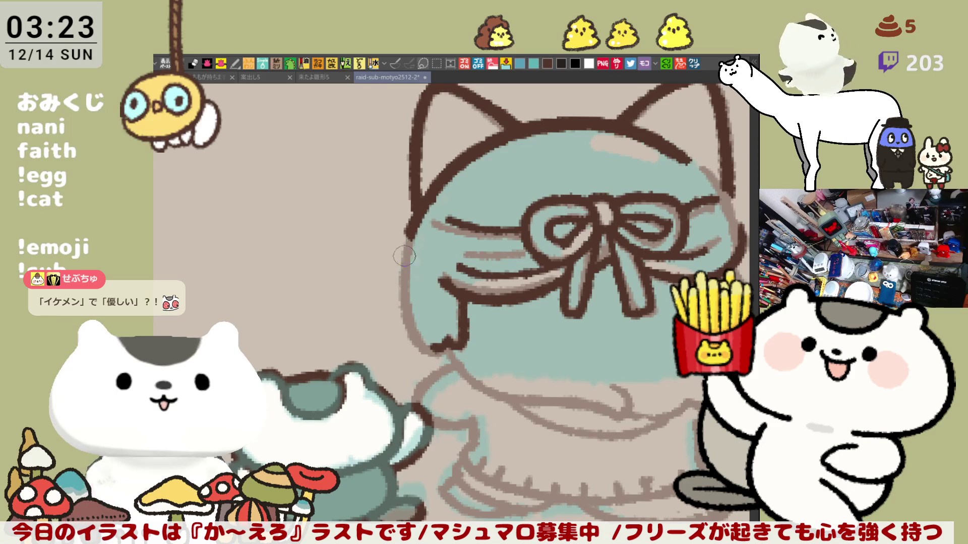
mouse_move(417, 202)
left_mouse_down()
mouse_move(402, 316)
mouse_move(423, 353)
left_mouse_up()
key("ctrl+z")
key("ctrl+z")
left_click_drag(419, 196, 426, 345)
key("ctrl+z")
left_click_drag(418, 196, 426, 347)
key("ctrl+z")
mouse_move(419, 197)
left_mouse_down()
mouse_move(401, 303)
mouse_move(426, 349)
mouse_move(436, 346)
left_mouse_up()
Step: Ink the ribbon strap left of the bow from the hair edge, redrawing it several times
left_click_drag(509, 326, 406, 299)
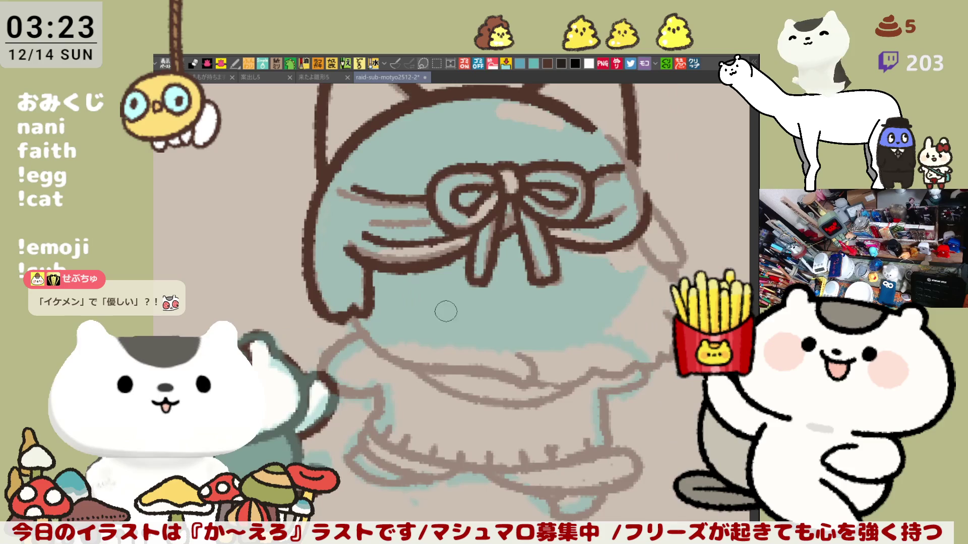
left_click_drag(487, 264, 435, 297)
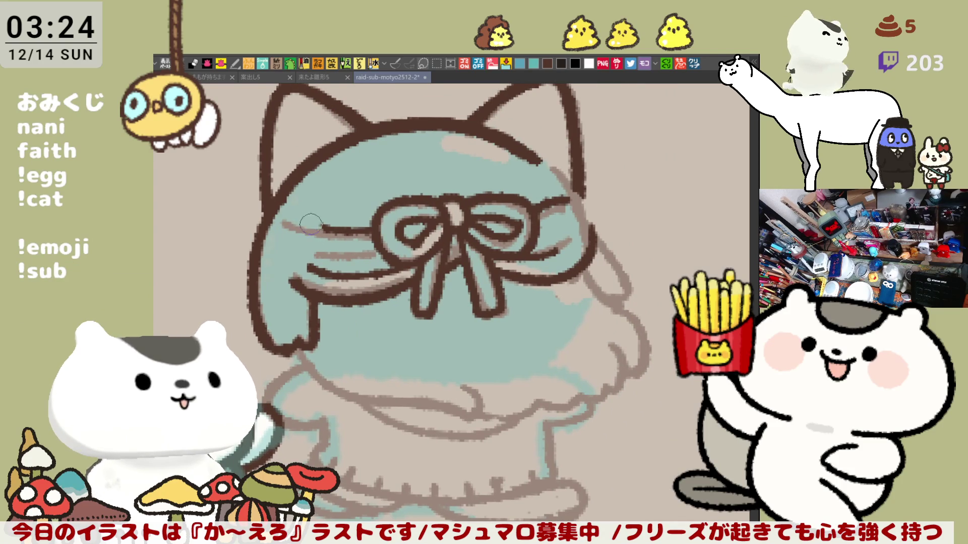
left_click_drag(315, 223, 365, 233)
left_click_drag(301, 215, 374, 233)
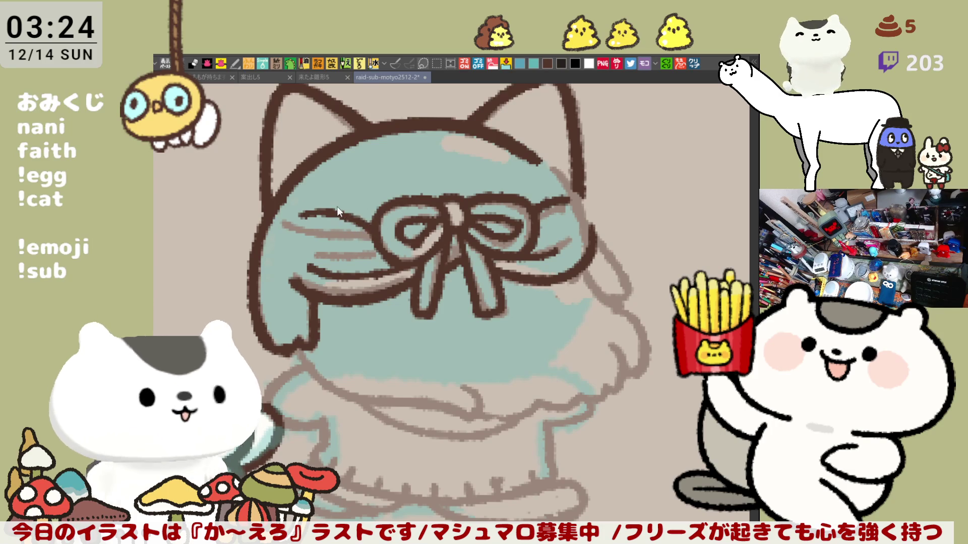
key("ctrl+z")
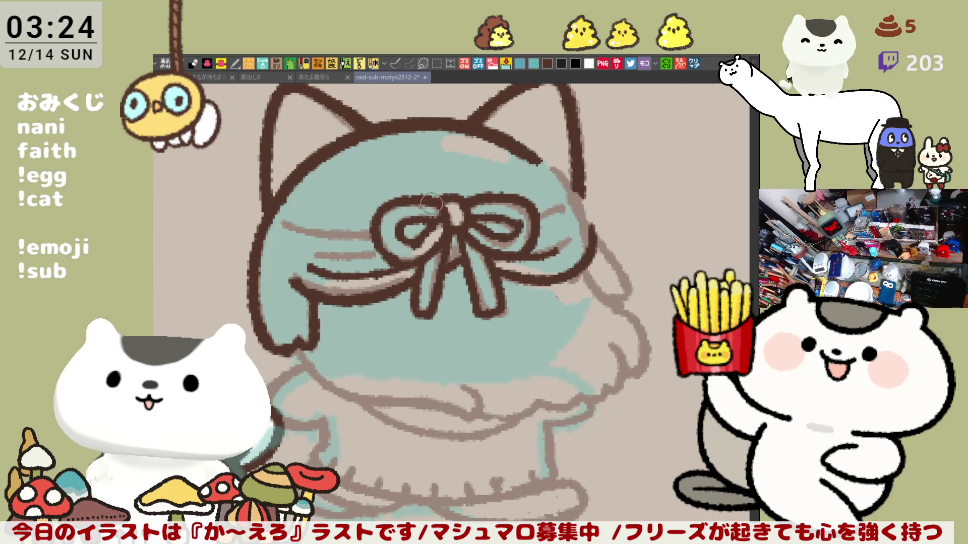
mouse_move(284, 222)
left_mouse_down()
mouse_move(370, 237)
mouse_move(362, 250)
mouse_move(389, 251)
left_mouse_up()
key("ctrl+z")
left_click_drag(316, 247, 380, 250)
key("ctrl+z")
left_click_drag(320, 249, 385, 249)
key("ctrl+z")
key("ctrl+z")
left_click_drag(323, 249, 385, 250)
key("ctrl+z")
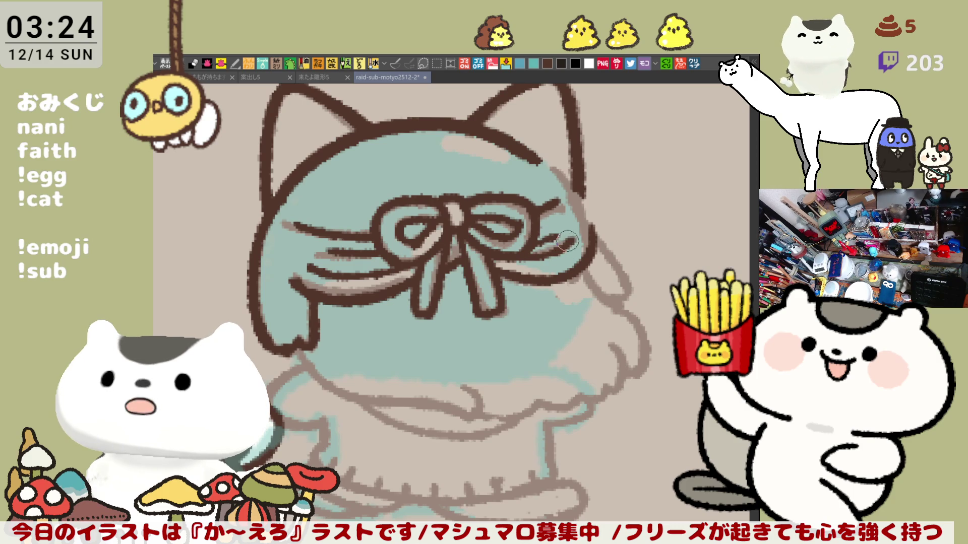
mouse_move(341, 351)
left_mouse_down()
mouse_move(322, 297)
mouse_move(378, 350)
mouse_move(461, 359)
left_mouse_up()
key("ctrl+z")
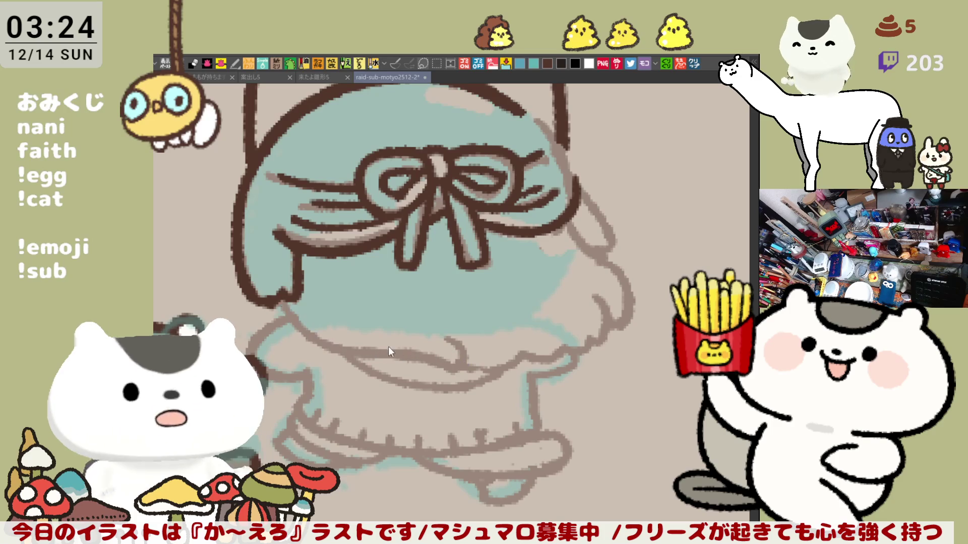
Step: Ink the ruffled lower outline of the hair with a curl, using a flipped canvas view
mouse_move(276, 287)
left_mouse_down()
mouse_move(323, 344)
mouse_move(387, 357)
left_mouse_up()
key("ctrl+z")
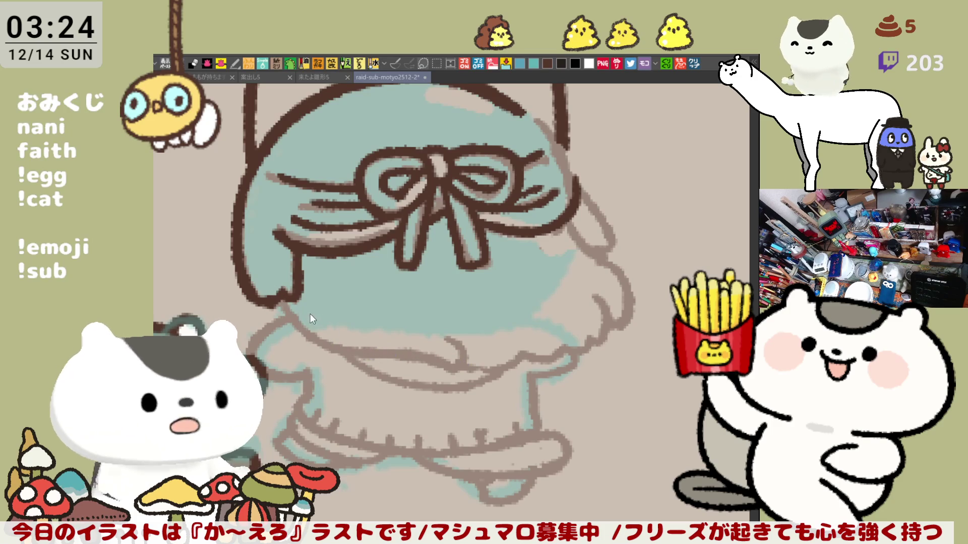
left_click_drag(279, 289, 417, 347)
key("ctrl+z")
mouse_move(276, 287)
left_mouse_down()
mouse_move(392, 356)
mouse_move(465, 367)
mouse_move(452, 370)
left_mouse_up()
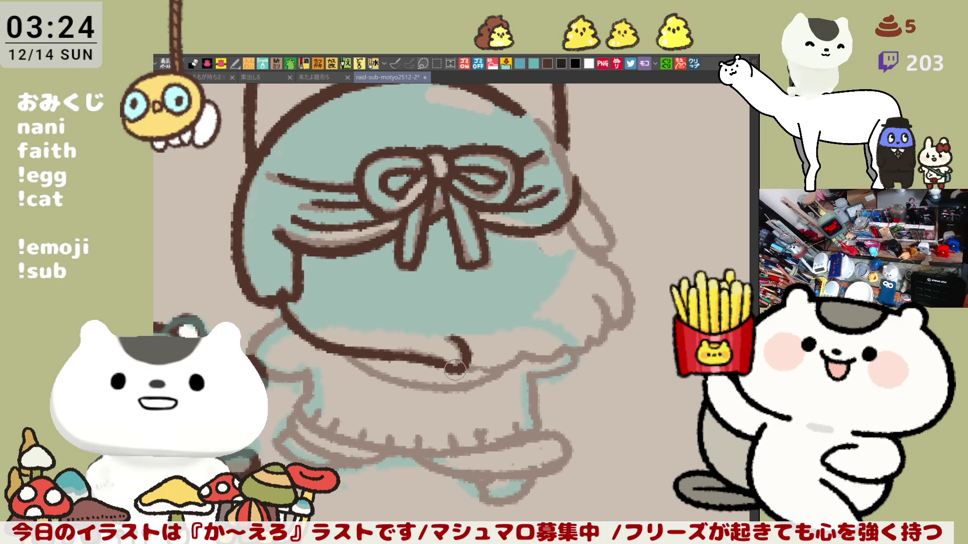
left_click_drag(449, 335, 451, 368)
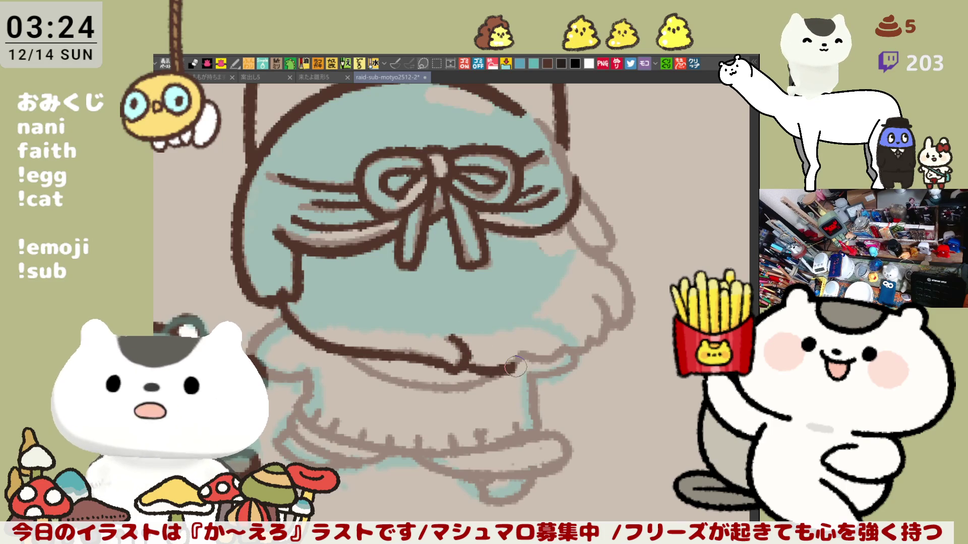
mouse_move(456, 367)
left_mouse_down()
mouse_move(558, 350)
mouse_move(589, 303)
left_mouse_up()
key("ctrl+z")
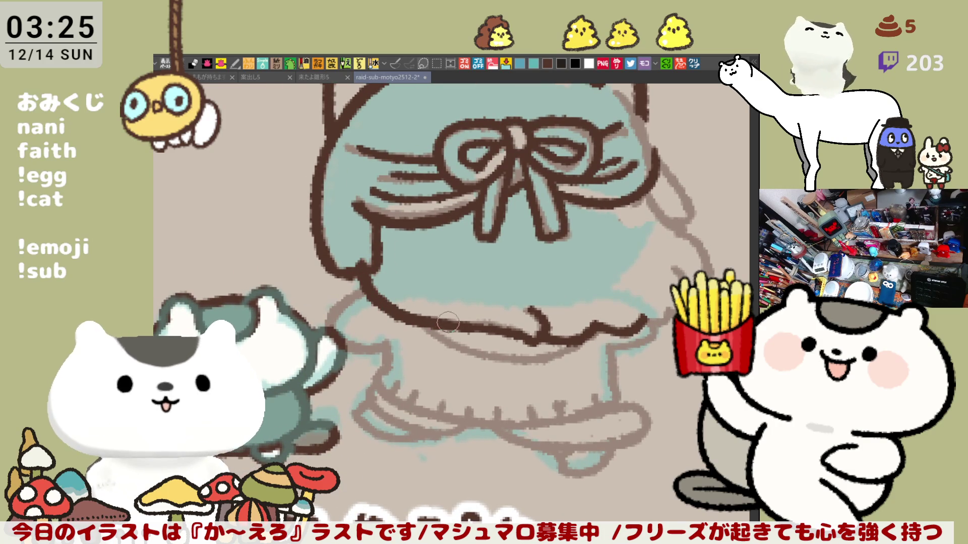
key("h")
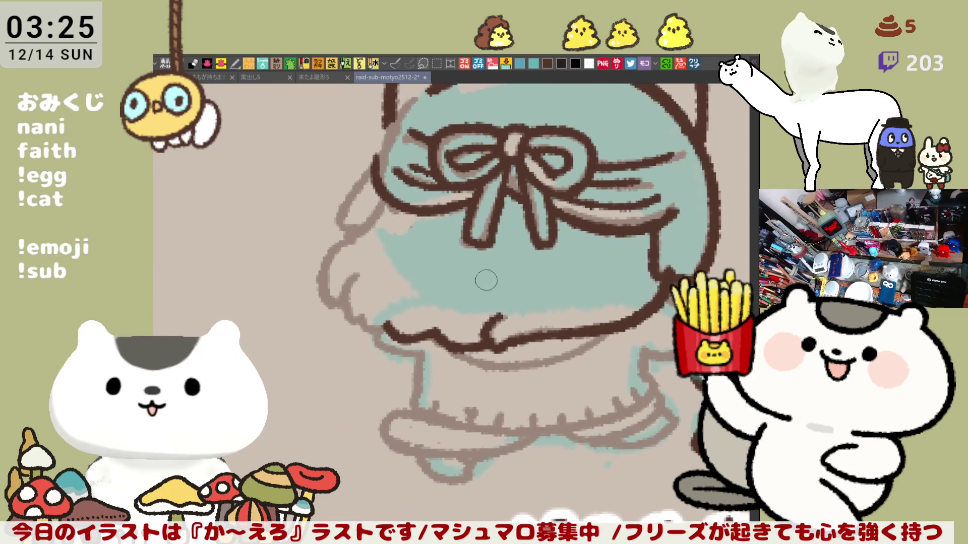
mouse_move(361, 270)
left_mouse_down()
mouse_move(377, 327)
mouse_move(392, 327)
left_mouse_up()
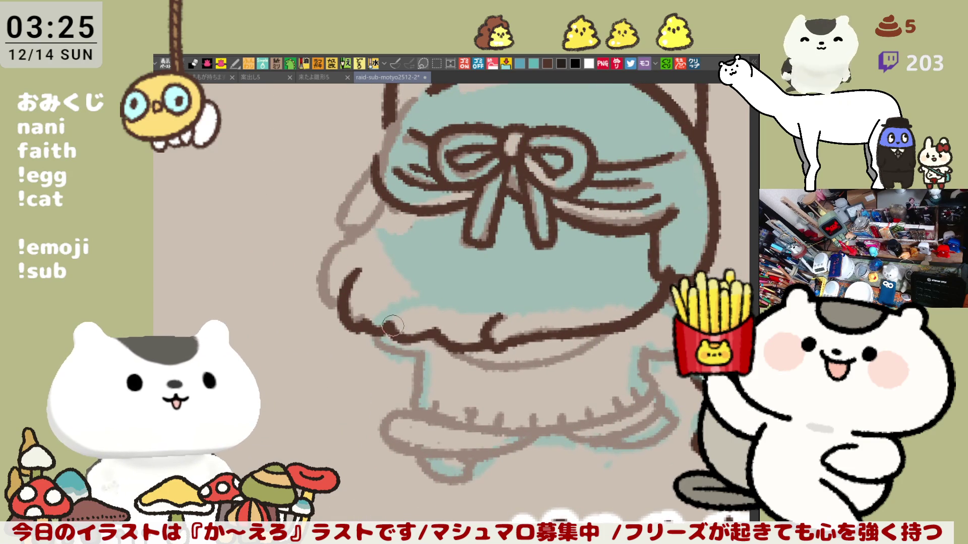
key("h")
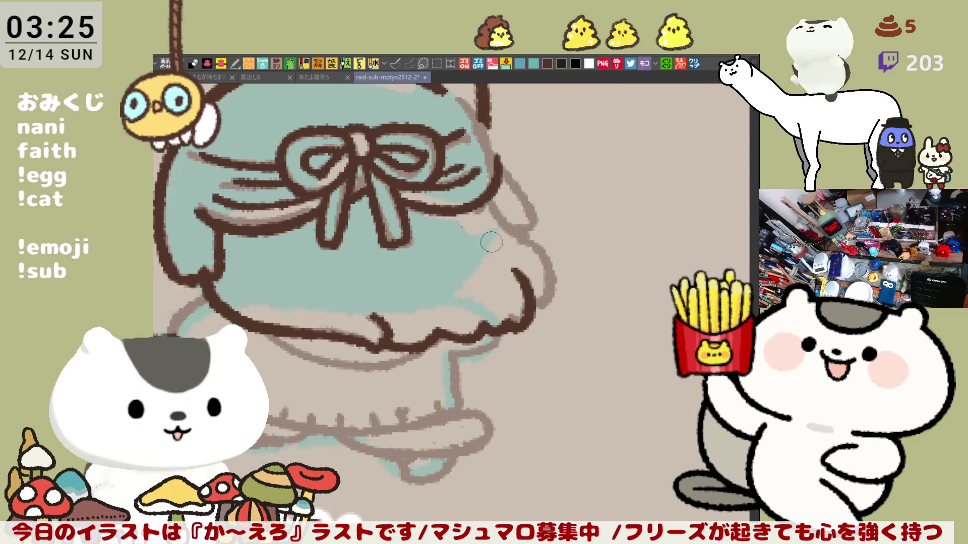
Step: Ink the hair's right outline, retrying strokes with undo
left_click_drag(517, 230, 549, 299)
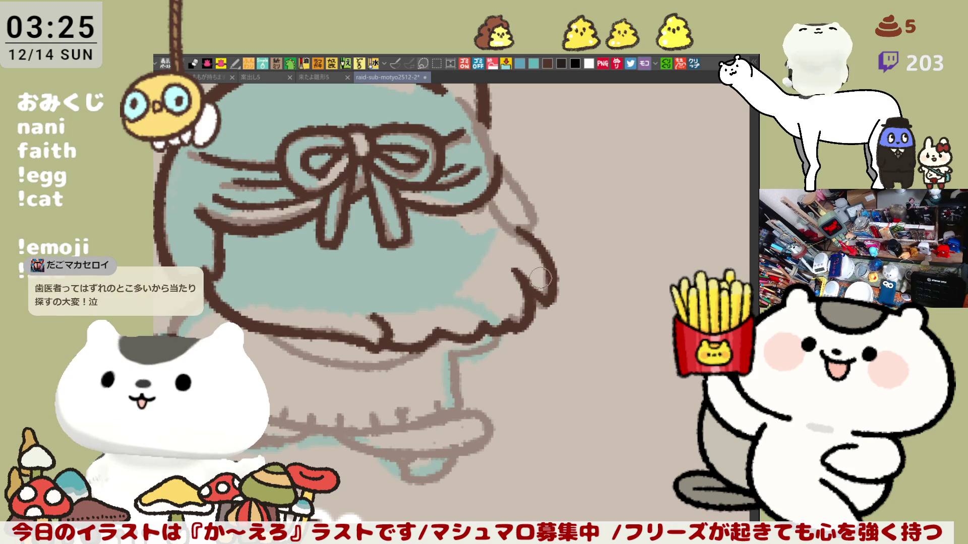
key("ctrl+z")
key("ctrl+z")
mouse_move(519, 230)
left_mouse_down()
mouse_move(544, 305)
mouse_move(533, 311)
left_mouse_up()
key("ctrl+z")
left_click_drag(524, 278, 546, 301)
key("ctrl+z")
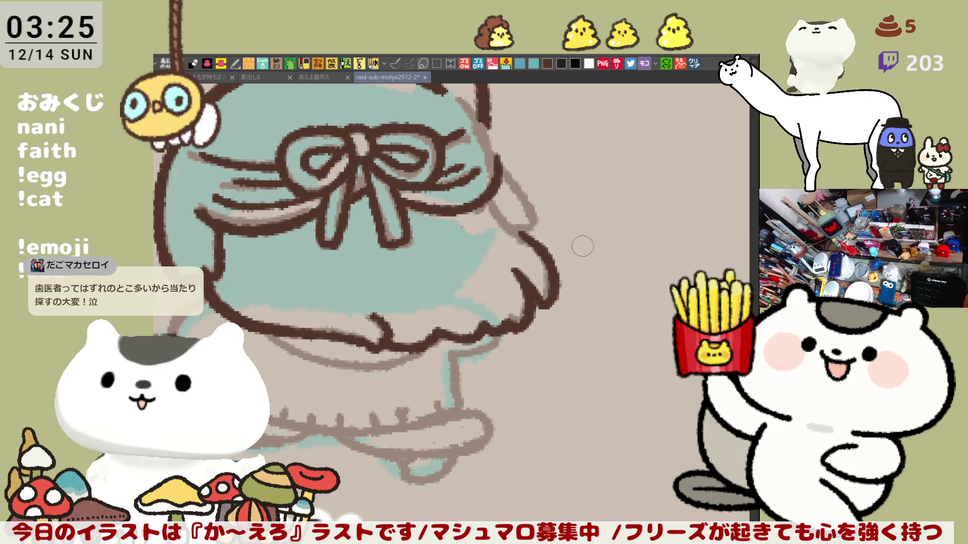
left_click_drag(508, 168, 588, 209)
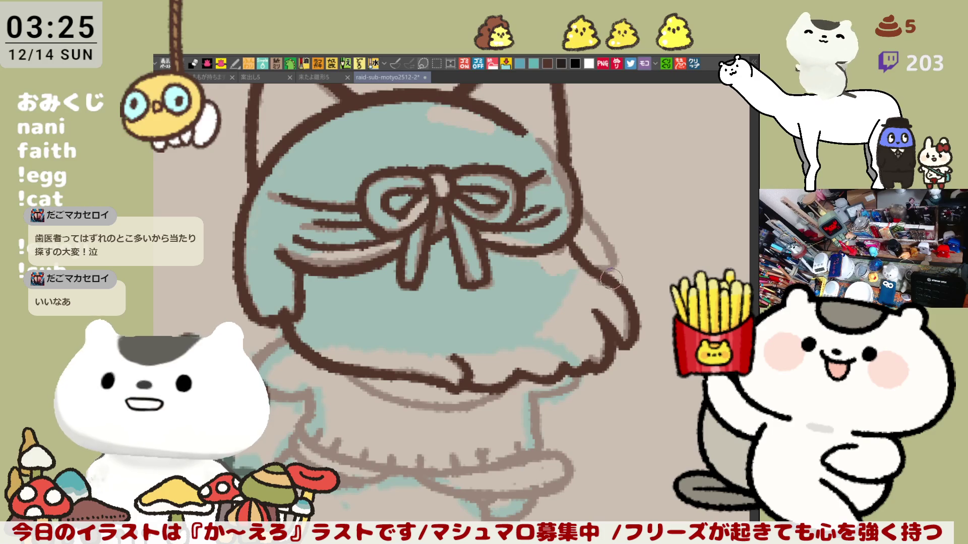
Step: Ink the head's right edge outline and touch up its top
left_click_drag(577, 241, 623, 288)
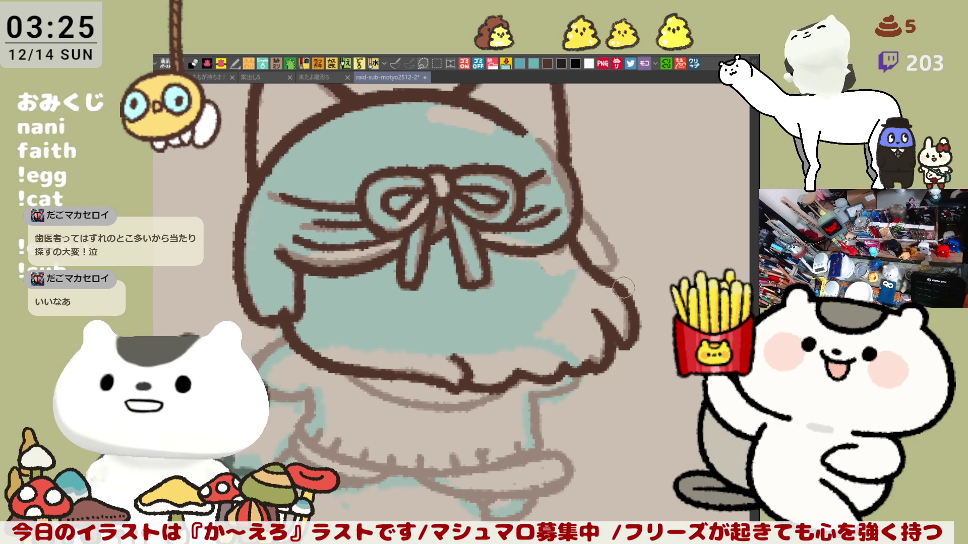
left_click_drag(579, 252, 627, 298)
key("ctrl+z")
mouse_move(574, 252)
left_mouse_down()
mouse_move(619, 286)
mouse_move(607, 271)
left_mouse_up()
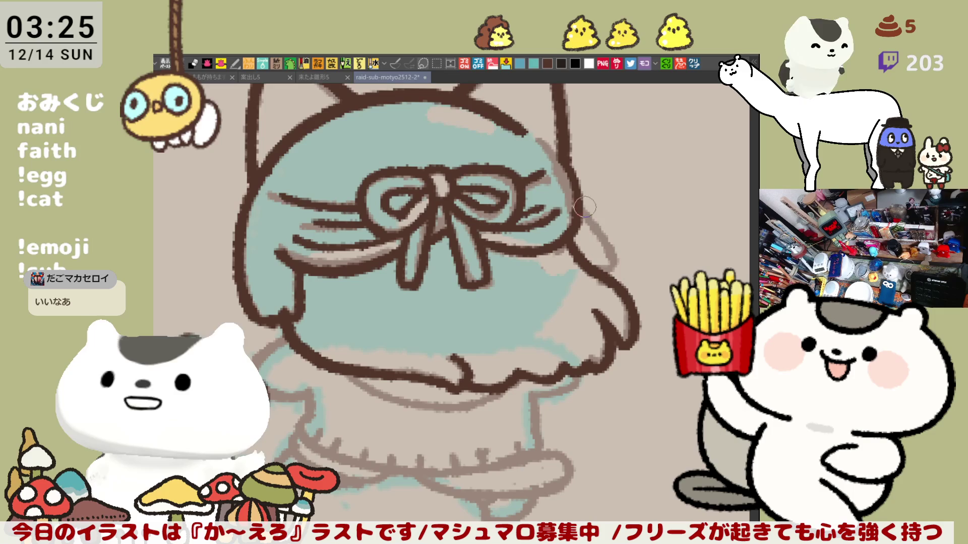
left_click_drag(585, 208, 617, 268)
key("ctrl+z")
left_click_drag(579, 204, 620, 272)
key("ctrl+z")
left_click_drag(582, 211, 603, 271)
left_click_drag(596, 220, 599, 234)
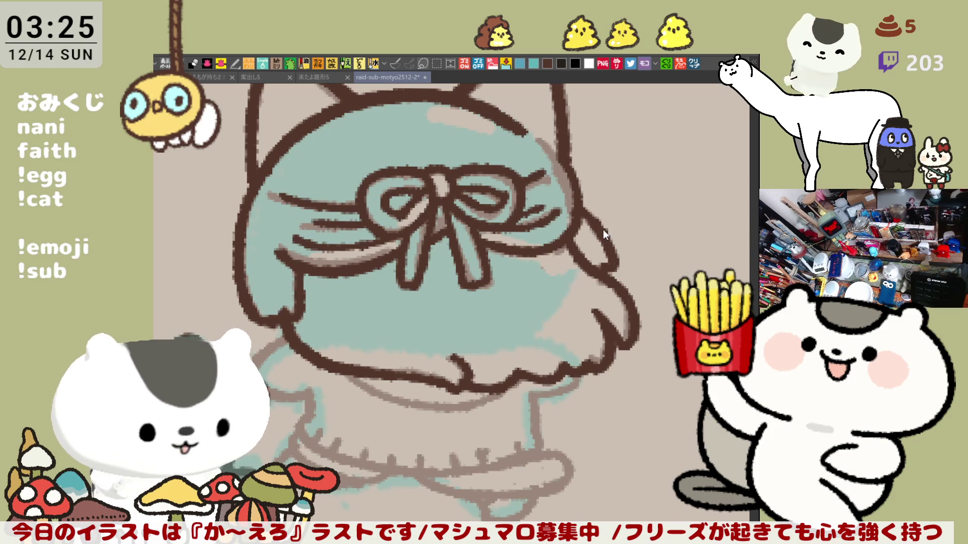
Step: Redraw the lower edge of the hair across to the right outline
mouse_move(610, 267)
left_mouse_down()
mouse_move(575, 202)
mouse_move(607, 261)
mouse_move(600, 270)
mouse_move(610, 263)
mouse_move(618, 250)
mouse_move(573, 239)
mouse_move(435, 293)
mouse_move(468, 313)
mouse_move(489, 299)
left_mouse_up()
key("ctrl+z")
mouse_move(375, 285)
left_mouse_down()
mouse_move(439, 314)
mouse_move(522, 280)
left_mouse_up()
key("ctrl+z")
mouse_move(375, 285)
left_mouse_down()
mouse_move(484, 310)
mouse_move(527, 275)
left_mouse_up()
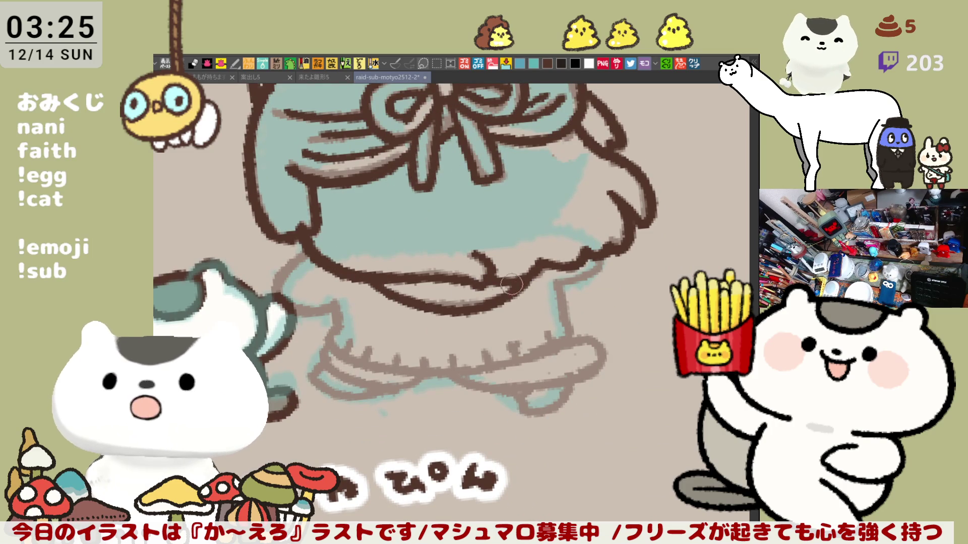
Step: Ink the chibi's arm outline and the hand below the elbow in dark brown
mouse_move(302, 256)
left_mouse_down()
mouse_move(285, 303)
mouse_move(335, 322)
left_mouse_up()
key("ctrl+z")
left_click_drag(280, 288, 330, 310)
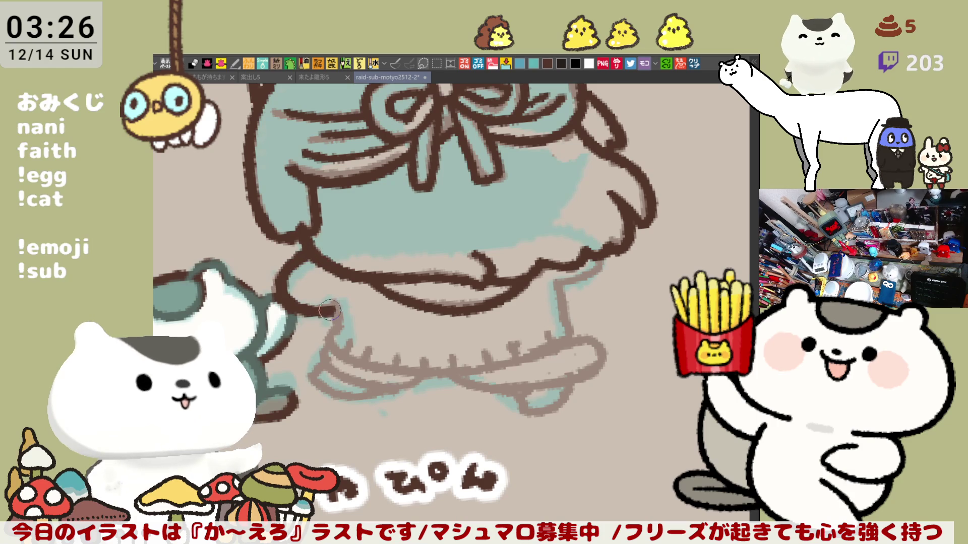
key("ctrl+z")
left_click_drag(310, 247, 349, 317)
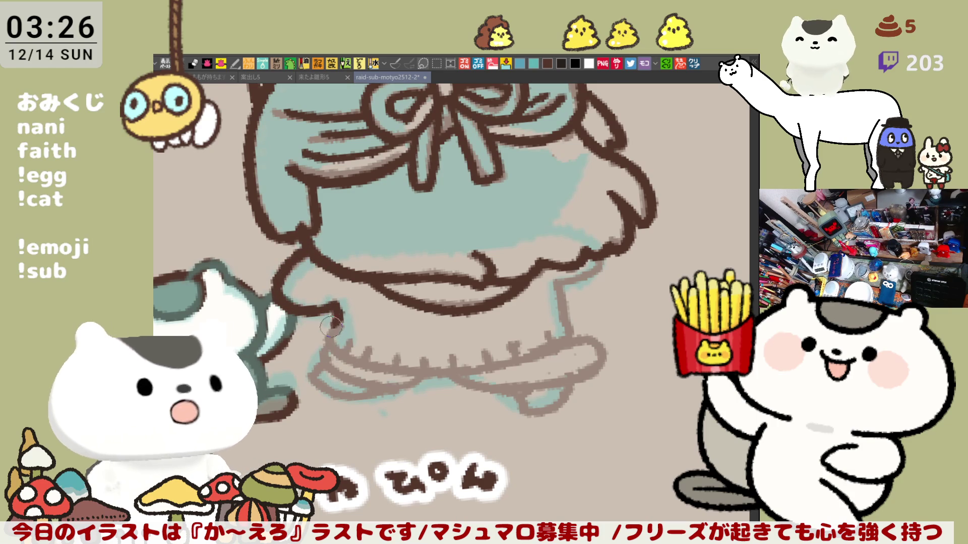
mouse_move(343, 316)
left_mouse_down()
mouse_move(356, 357)
mouse_move(333, 337)
mouse_move(406, 369)
left_mouse_up()
key("ctrl+z")
Step: Ink the dress hem across the body
key("ctrl+z")
left_click_drag(326, 342, 479, 383)
key("ctrl+z")
left_click_drag(328, 344, 502, 372)
key("ctrl+z")
mouse_move(328, 344)
left_mouse_down()
mouse_move(469, 375)
mouse_move(499, 372)
left_mouse_up()
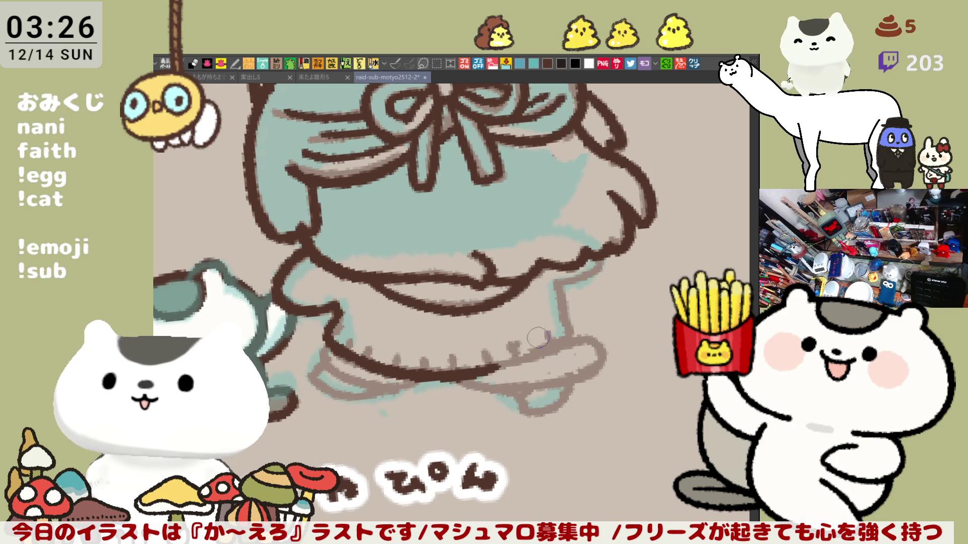
Step: On a flipped canvas, ink the dress edge and leg outline, then darken the hem
key("h")
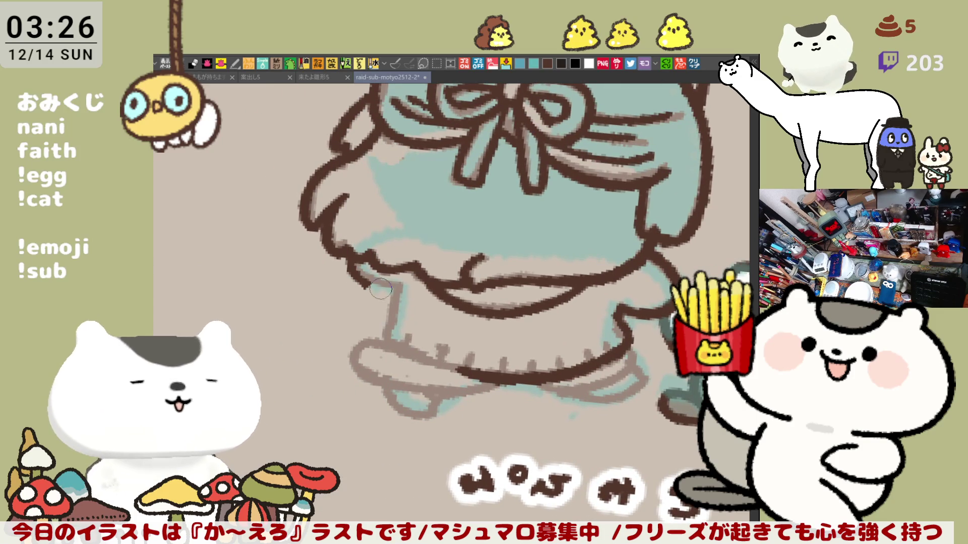
mouse_move(356, 256)
left_mouse_down()
mouse_move(401, 289)
mouse_move(394, 318)
mouse_move(406, 345)
left_mouse_up()
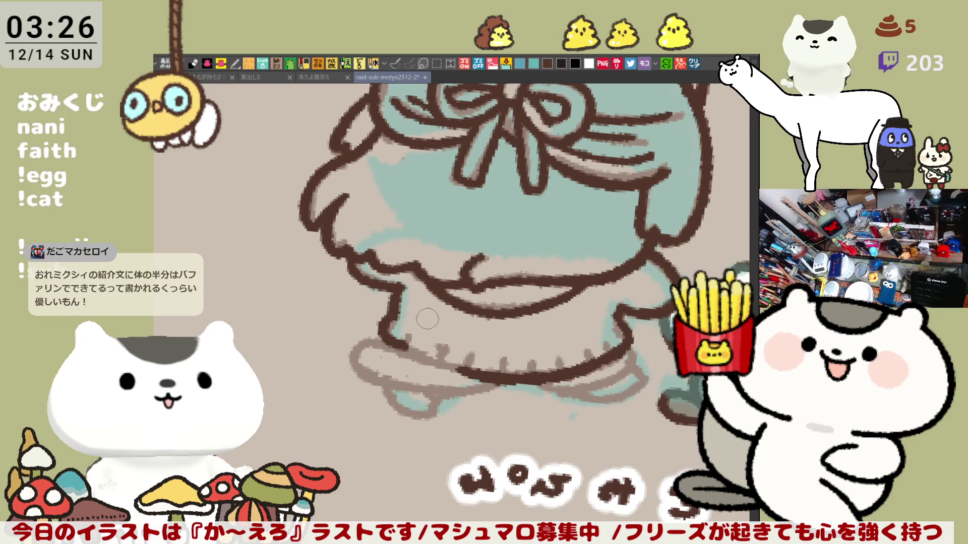
key("ctrl+z")
key("ctrl+z")
left_click_drag(394, 282, 403, 318)
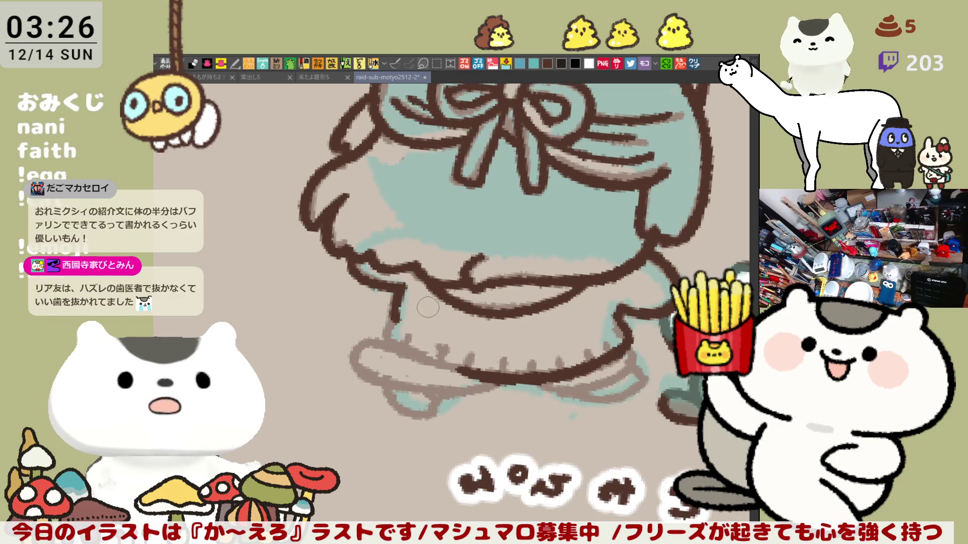
key("ctrl+z")
mouse_move(401, 281)
left_mouse_down()
mouse_move(392, 319)
mouse_move(419, 355)
left_mouse_up()
key("ctrl+z")
mouse_move(396, 305)
left_mouse_down()
mouse_move(383, 332)
mouse_move(471, 374)
left_mouse_up()
mouse_move(414, 338)
left_mouse_down()
mouse_move(515, 358)
mouse_move(507, 361)
mouse_move(580, 357)
mouse_move(561, 359)
mouse_move(563, 370)
mouse_move(603, 347)
left_mouse_up()
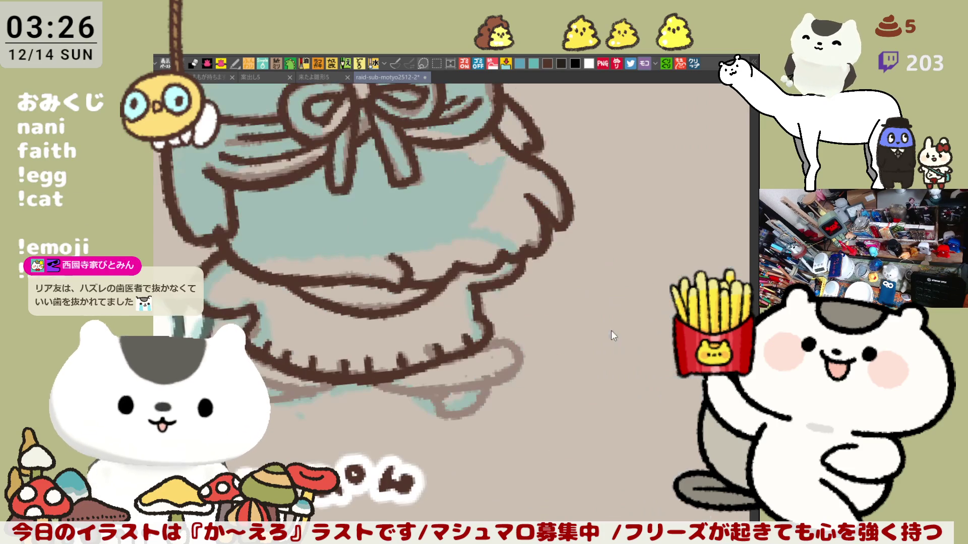
Step: Ink a dark brown line along the lower hem and outline the bump beneath it
key("h")
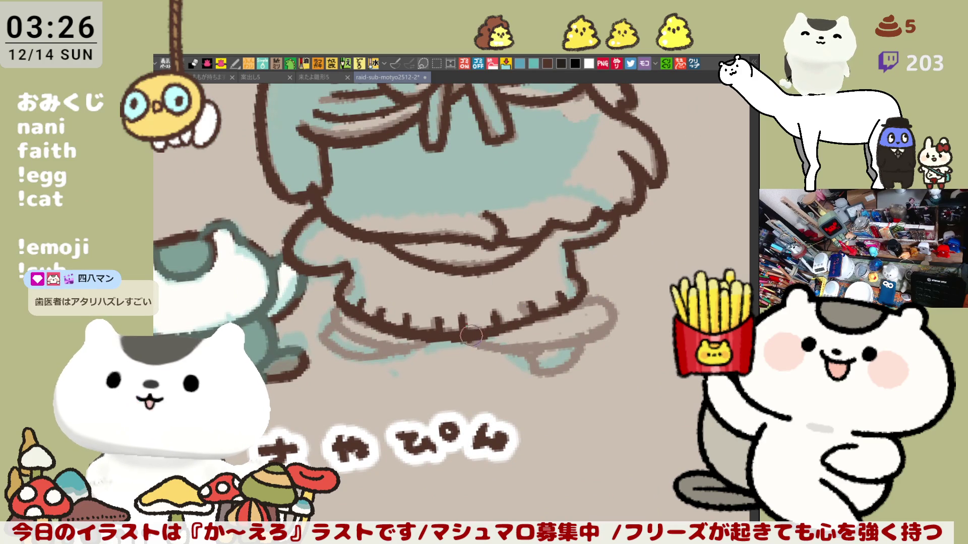
left_click_drag(470, 335, 616, 313)
key("ctrl+z")
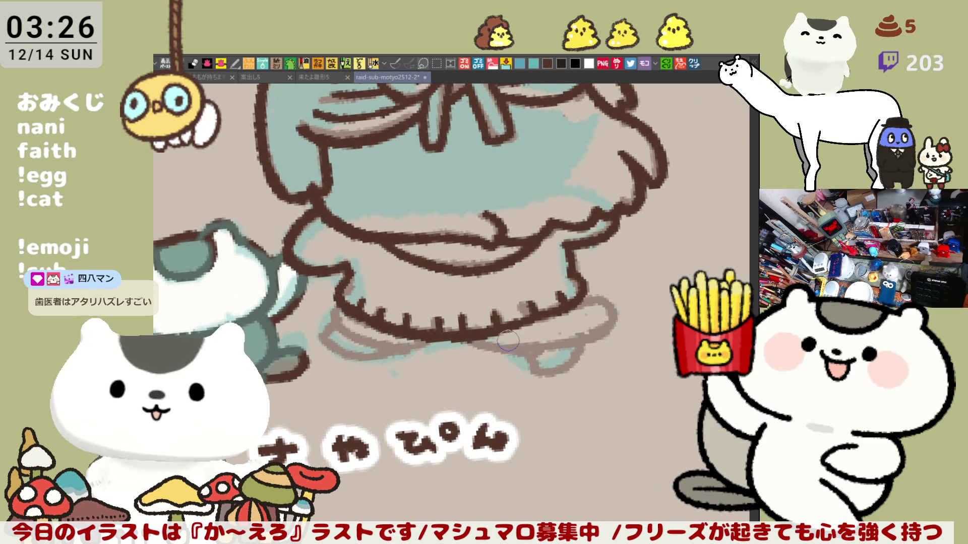
left_click_drag(471, 337, 612, 316)
key("ctrl+z")
mouse_move(489, 343)
left_mouse_down()
mouse_move(554, 338)
mouse_move(611, 317)
left_mouse_up()
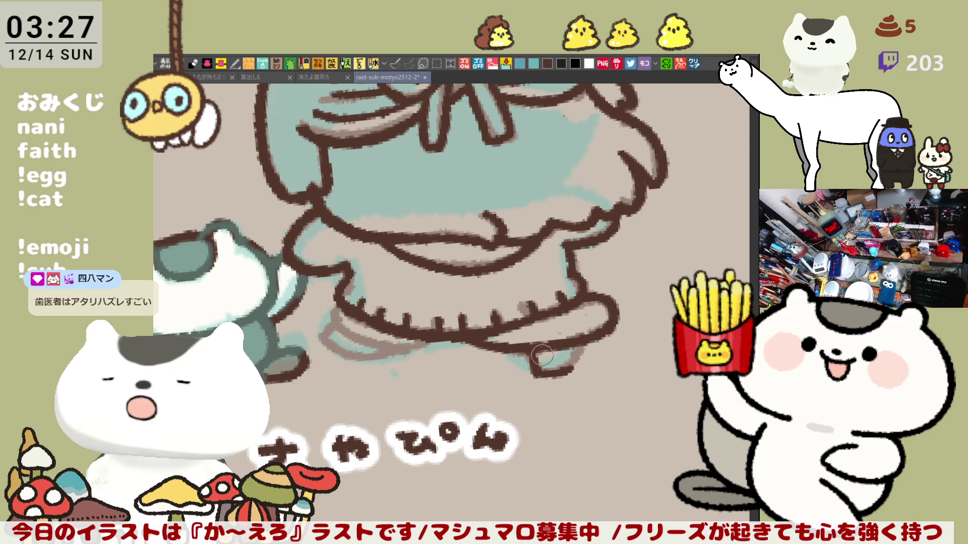
left_click_drag(533, 375, 577, 364)
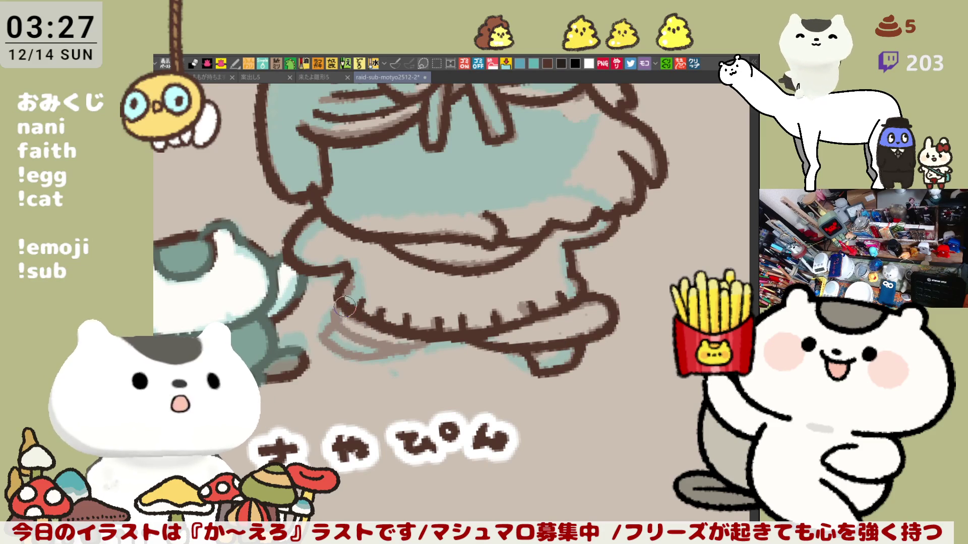
Step: Ink the skirt's lower-left edge in dark brown, redoing strokes until it sits right
left_click_drag(342, 303, 363, 342)
key("ctrl+z")
mouse_move(335, 292)
left_mouse_down()
mouse_move(348, 333)
mouse_move(418, 345)
left_mouse_up()
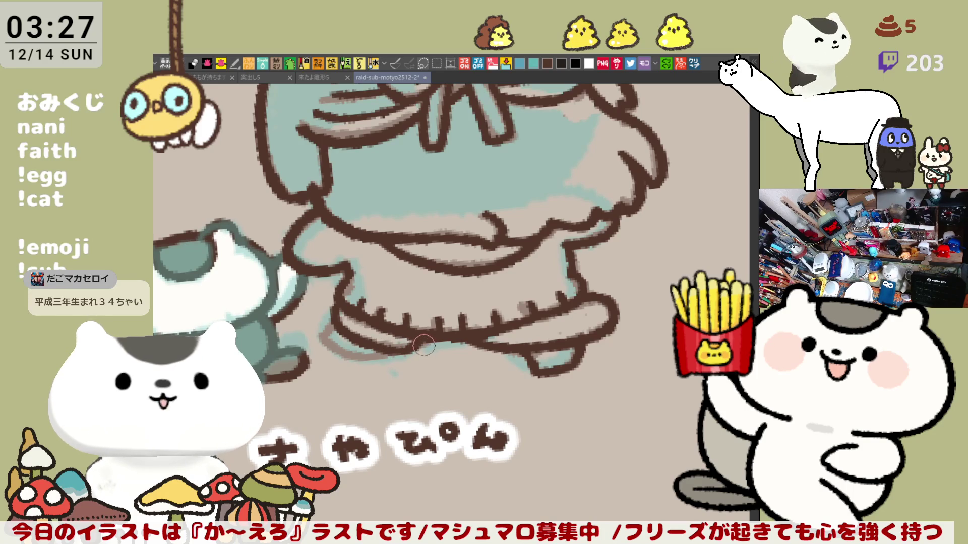
key("ctrl+z")
left_click_drag(387, 347, 431, 342)
key("ctrl+z")
key("ctrl+z")
mouse_move(332, 297)
left_mouse_down()
mouse_move(359, 342)
mouse_move(354, 321)
left_mouse_up()
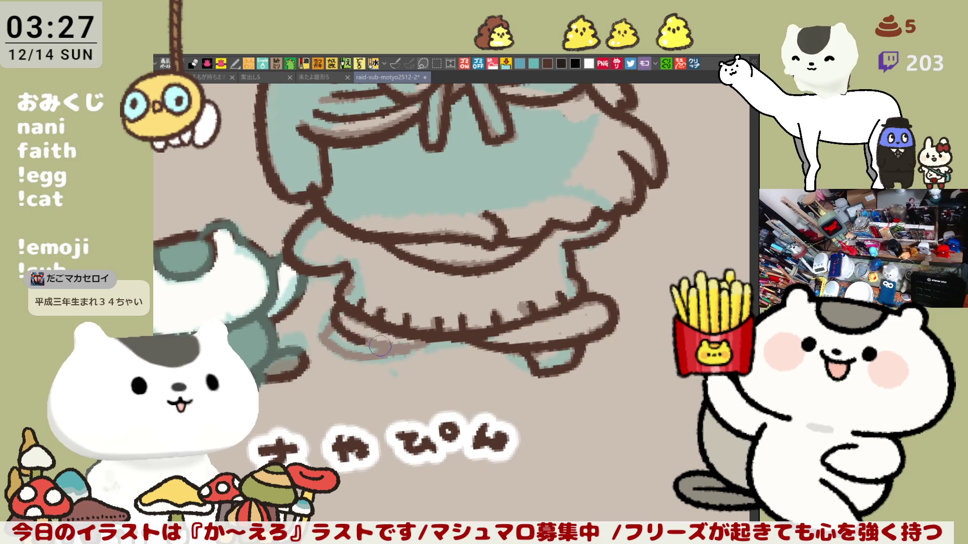
Step: Check the lines on the mirrored canvas and touch up the skirt's bottom edge
key("h")
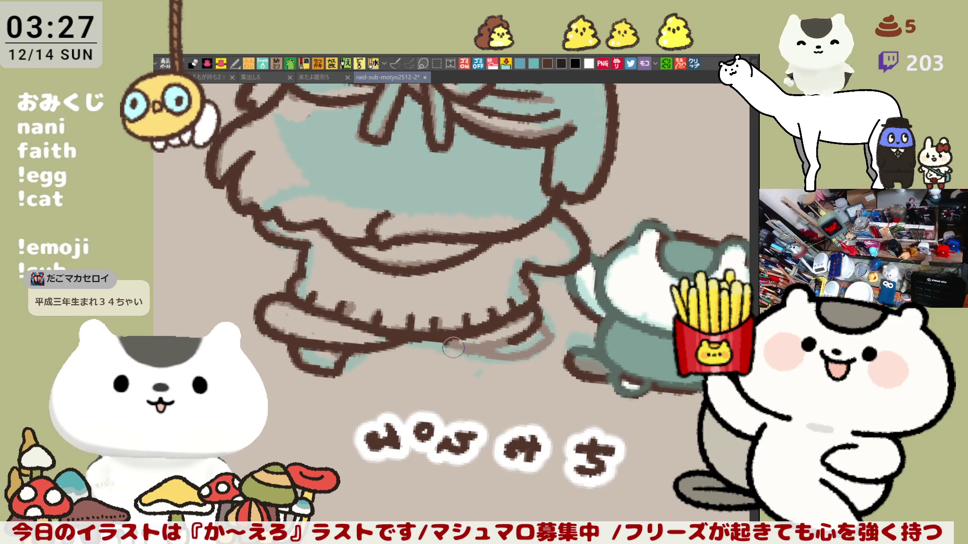
mouse_move(503, 344)
left_mouse_down()
mouse_move(438, 341)
mouse_move(519, 339)
mouse_move(496, 341)
left_mouse_up()
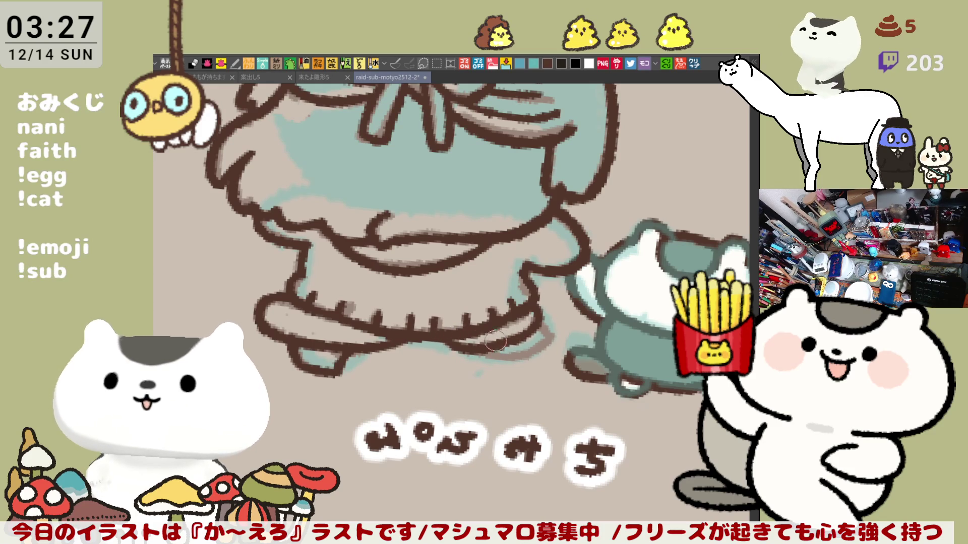
key("h")
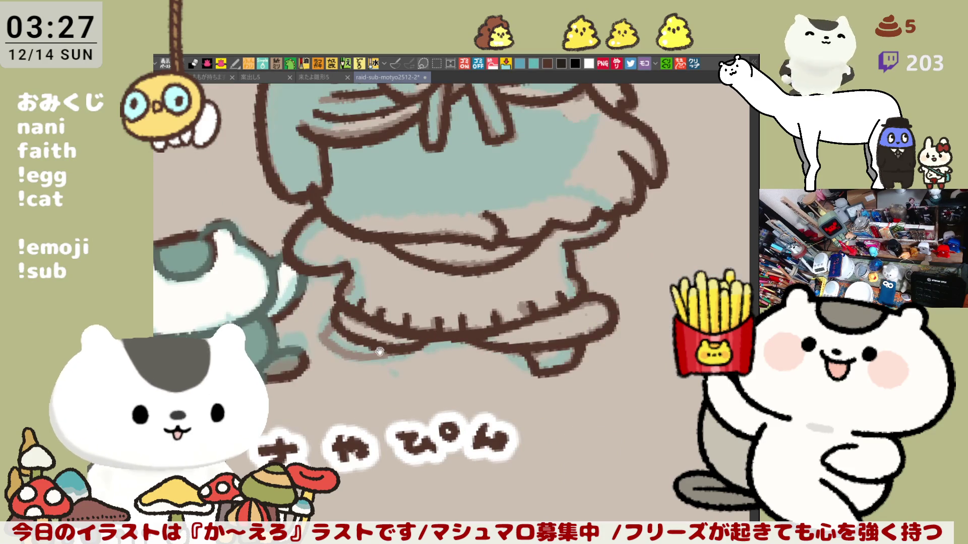
left_click_drag(379, 351, 480, 357)
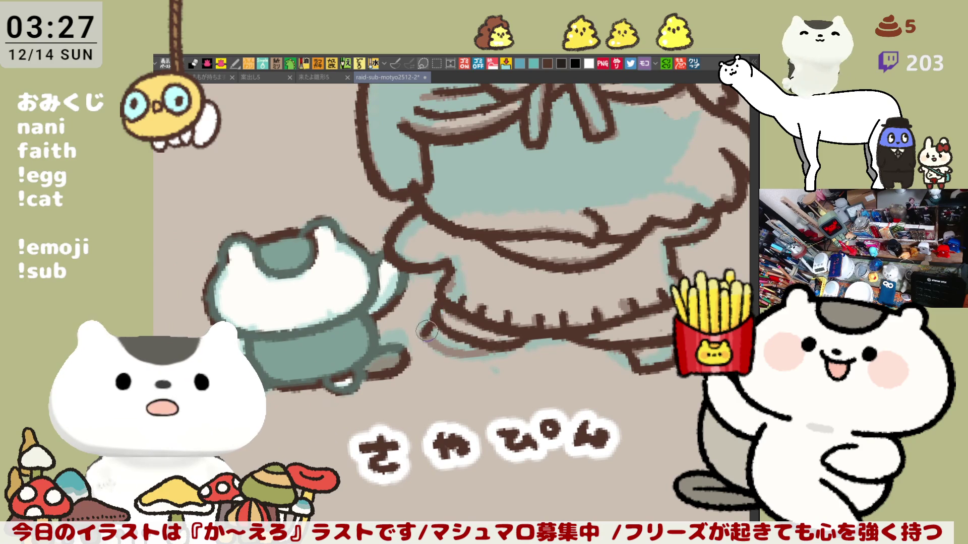
Step: Draw a dark brown stroke along the skirt's lower-left hem and reset the view
left_click_drag(427, 332, 470, 355)
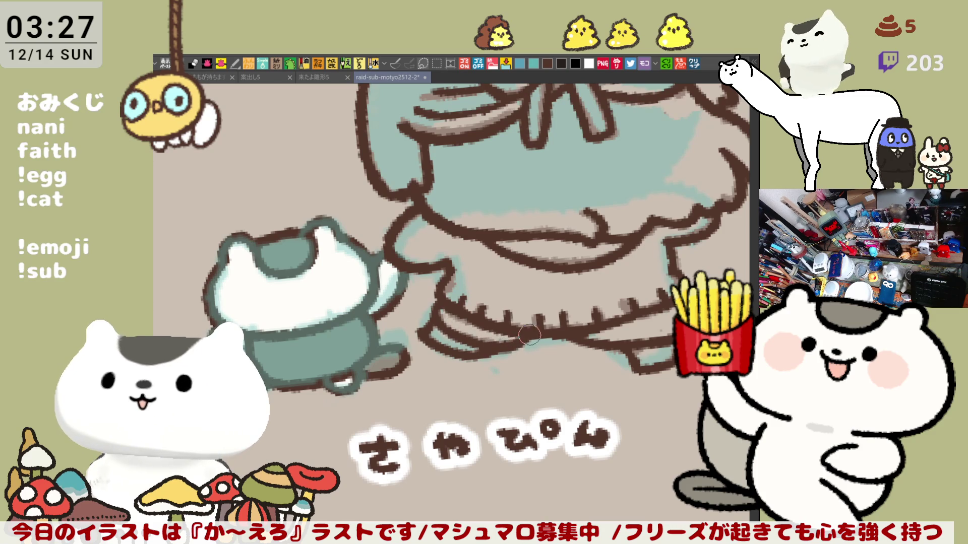
scroll(529, 342, "right", 4)
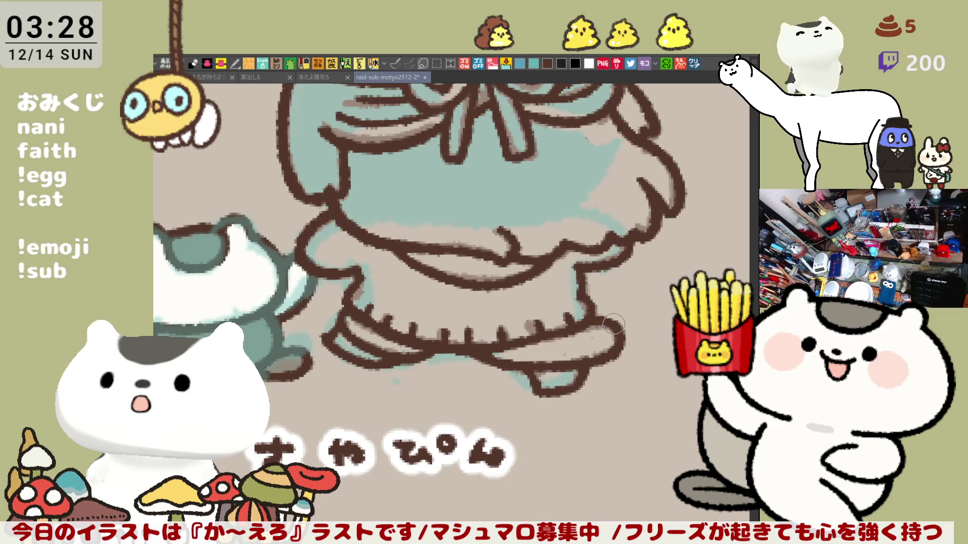
key("minus")
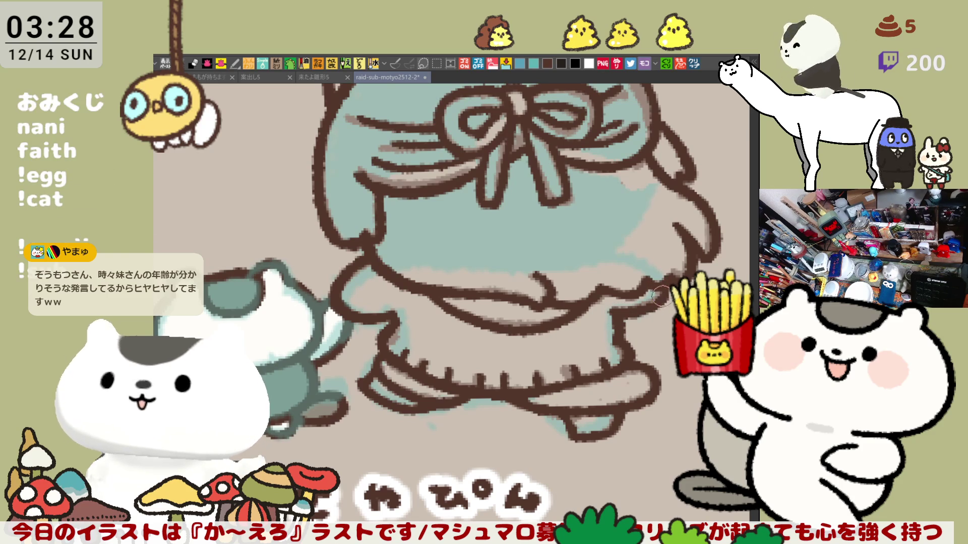
Step: Frame the whole cat and fill its teal areas with pink
mouse_move(631, 311)
left_mouse_down()
mouse_move(609, 292)
mouse_move(634, 308)
left_mouse_up()
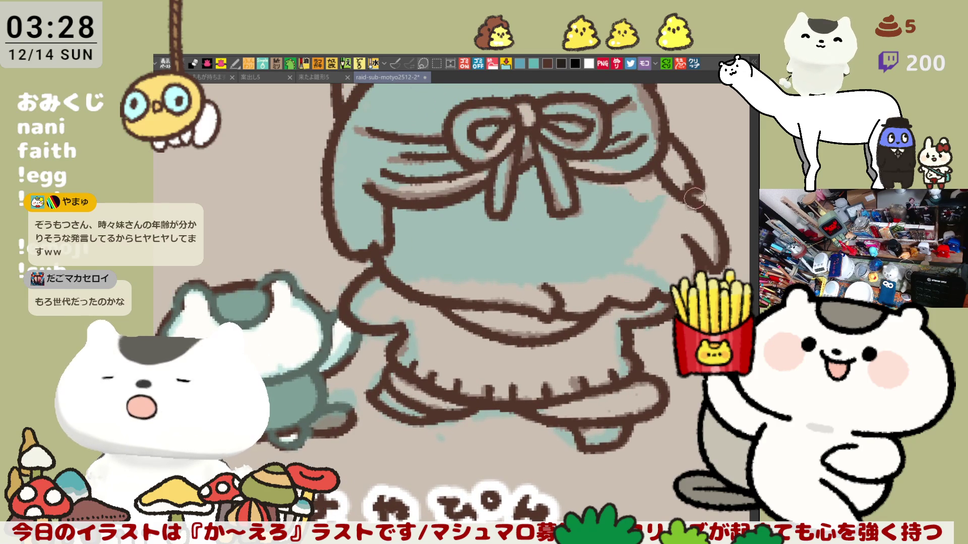
left_click_drag(691, 195, 622, 242)
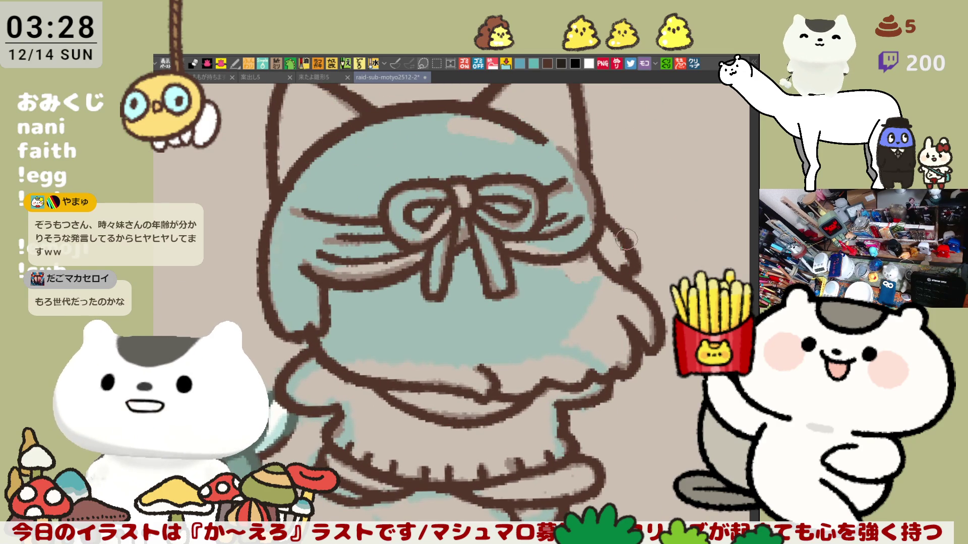
left_click_drag(623, 238, 648, 289)
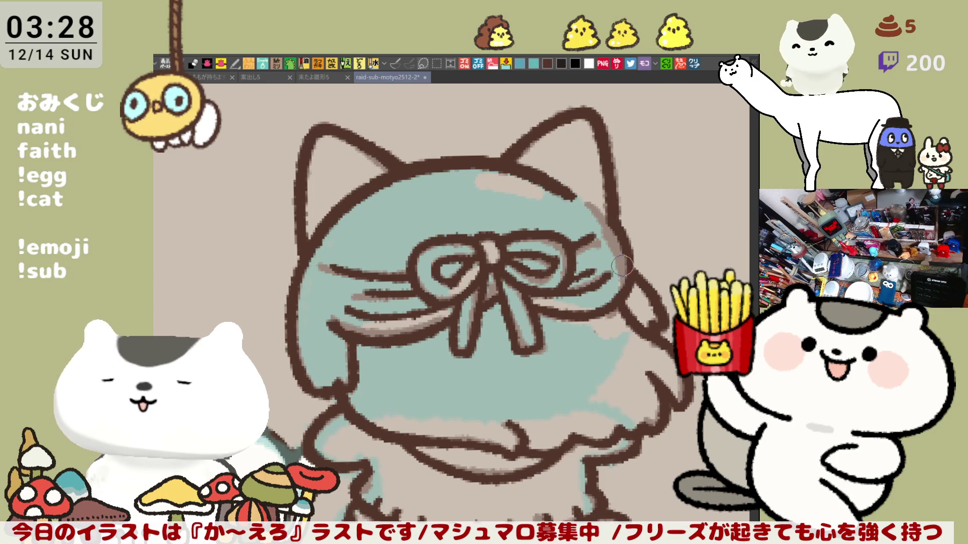
left_click_drag(640, 294, 489, 289)
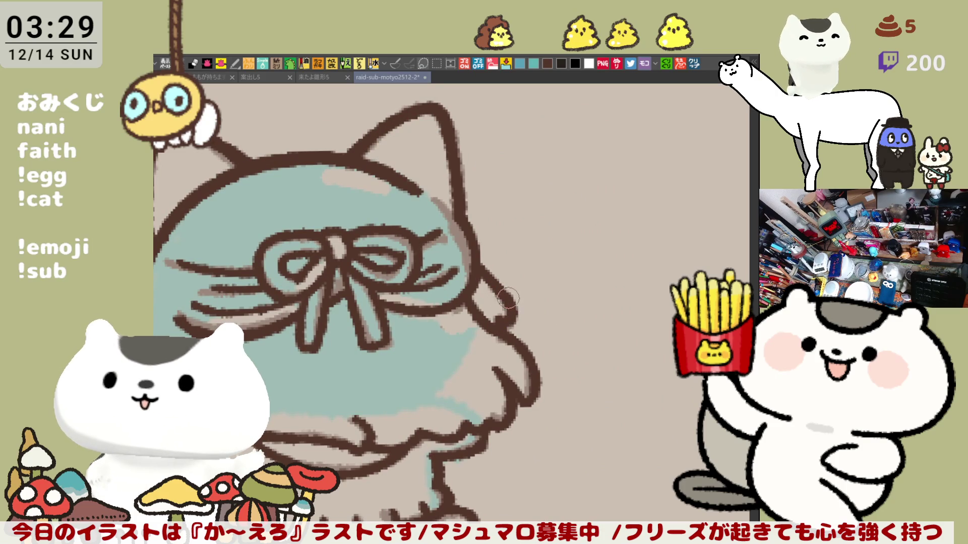
scroll(525, 286, "down", 5)
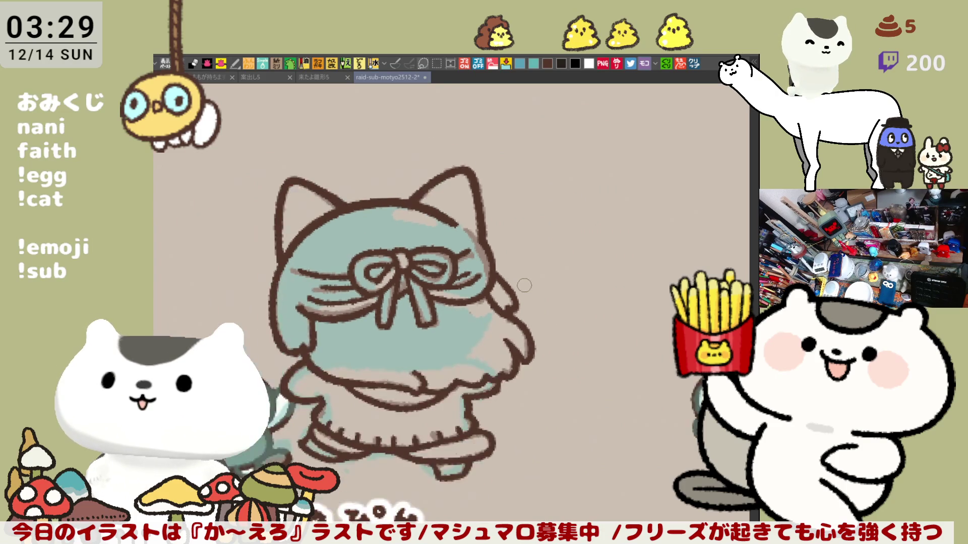
scroll(524, 285, "up", 2)
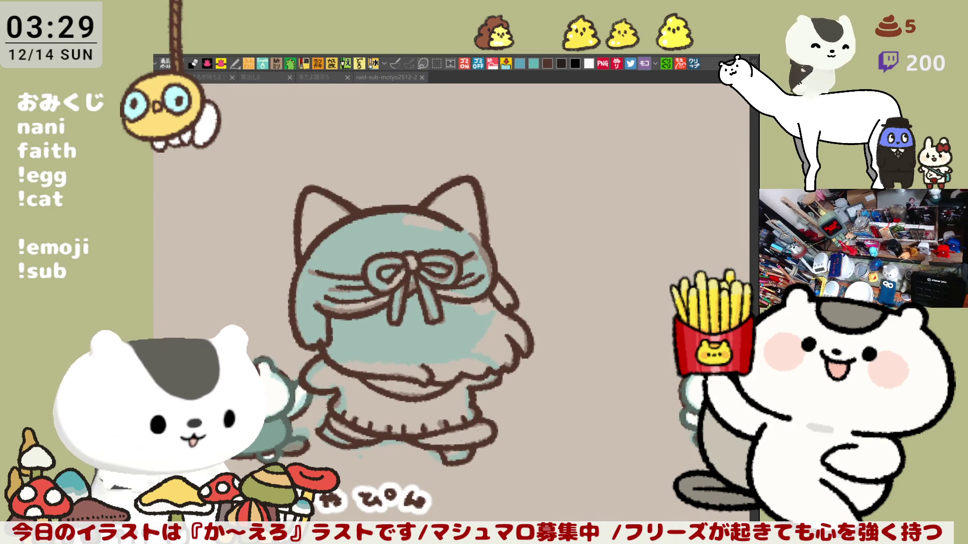
left_click(625, 308)
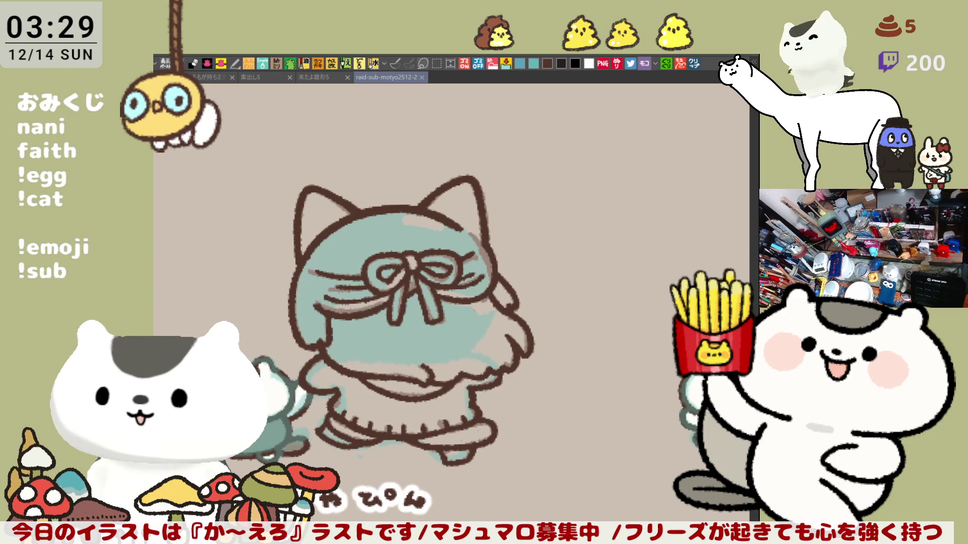
left_click(394, 405)
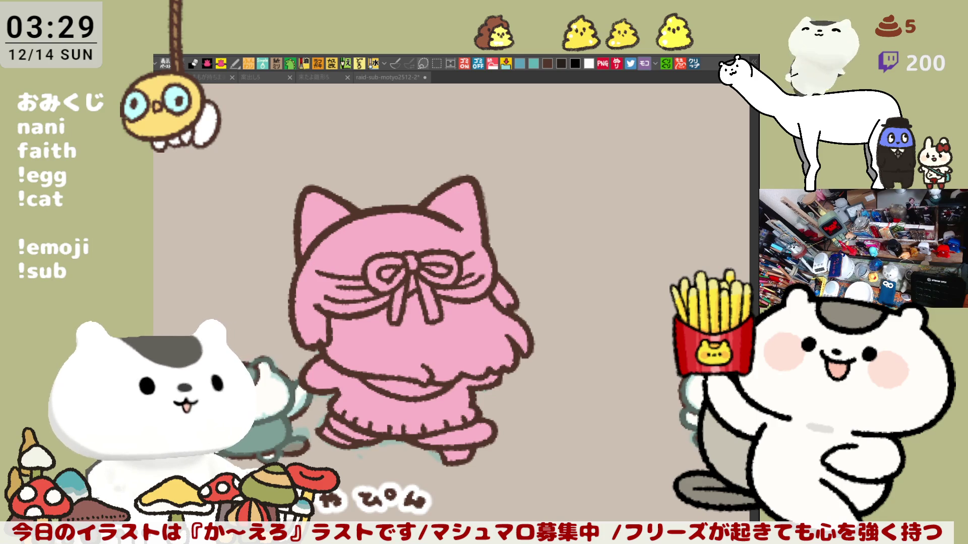
Step: Fill the head and ears with grey, removing a stray pink mark on the left edge
left_click(416, 240)
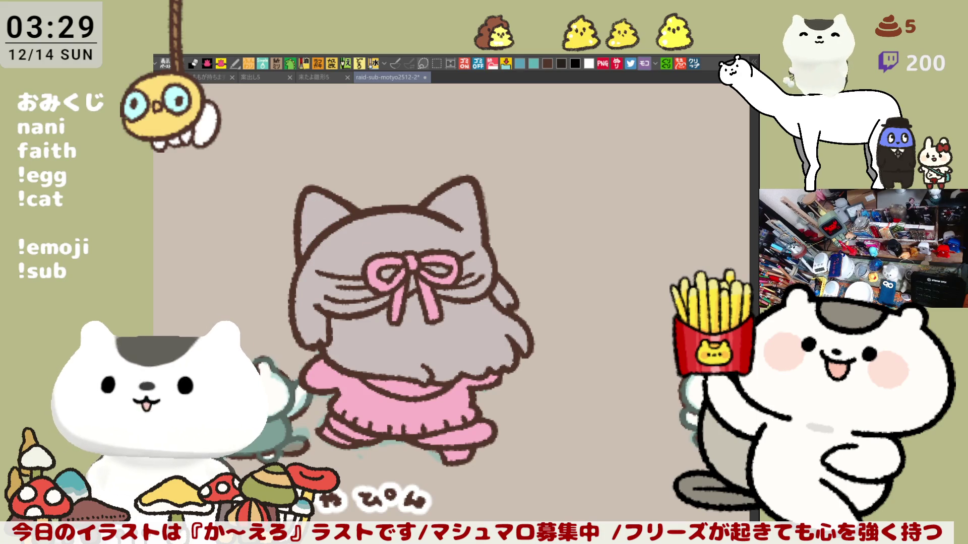
mouse_move(310, 259)
left_mouse_down()
mouse_move(302, 272)
mouse_move(314, 278)
left_mouse_up()
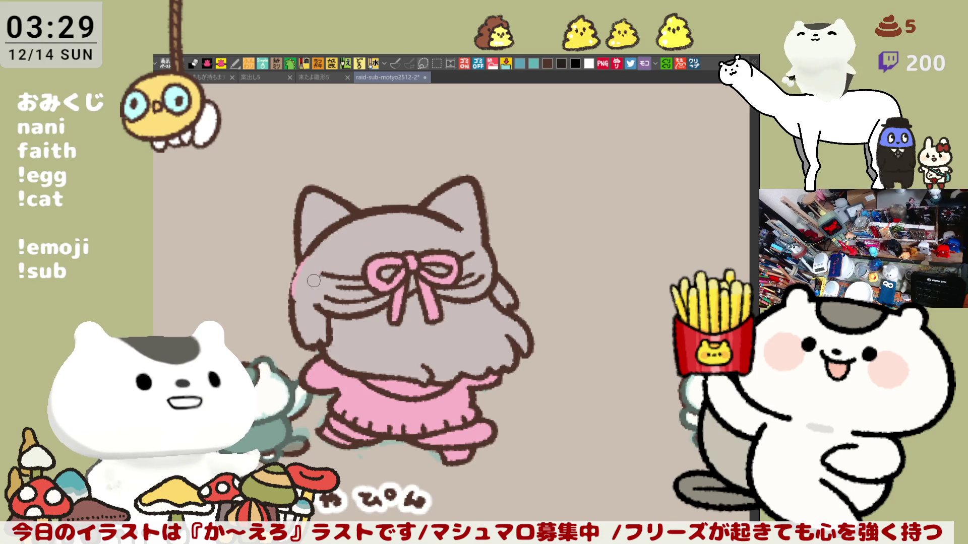
key("ctrl+z")
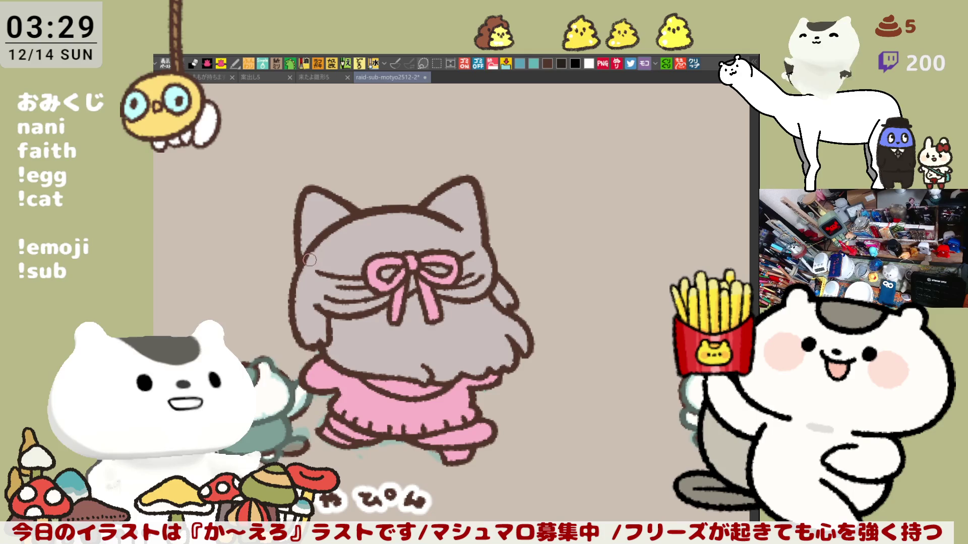
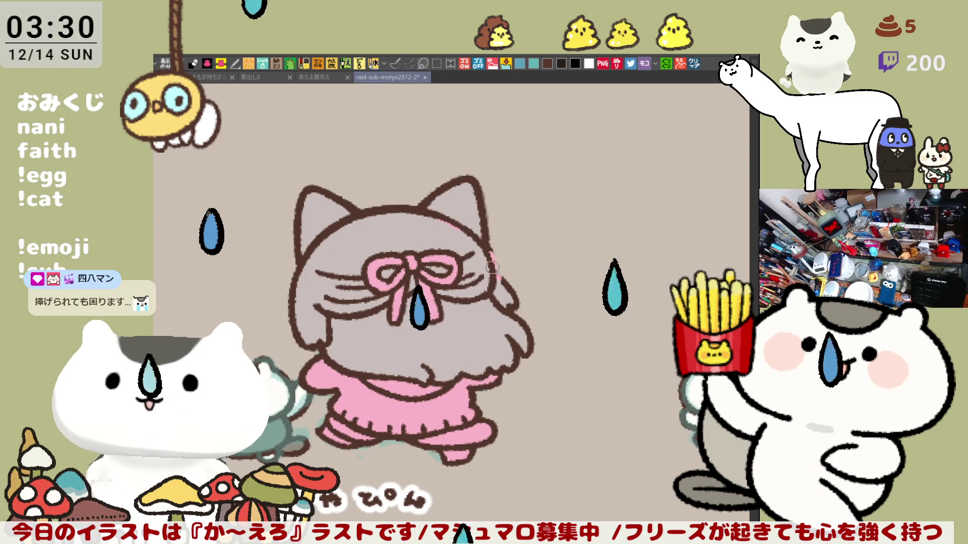
Step: Unmirror the canvas with H and repaint the pink blush on the cat's cheek
key("h")
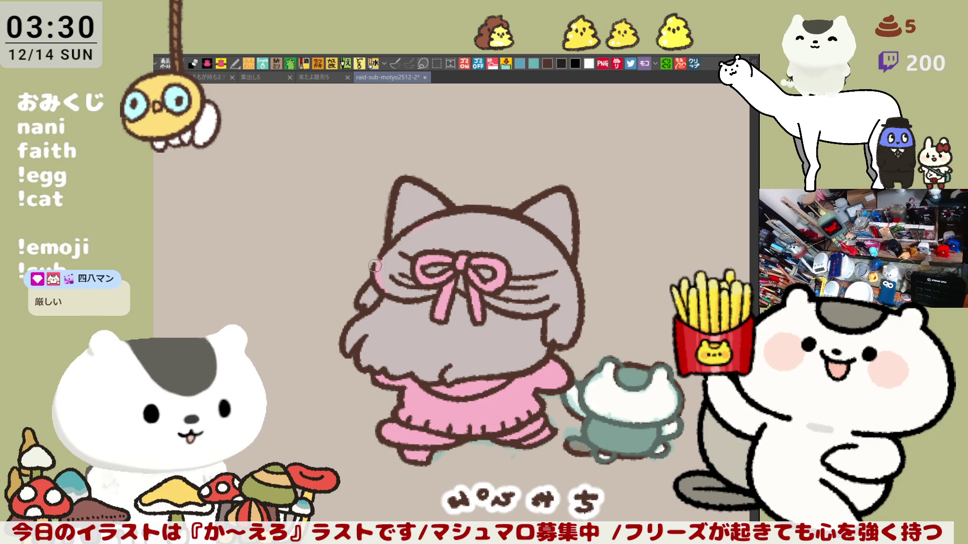
mouse_move(391, 250)
left_mouse_down()
mouse_move(379, 282)
mouse_move(378, 267)
mouse_move(399, 299)
mouse_move(386, 252)
mouse_move(378, 280)
mouse_move(389, 244)
mouse_move(379, 258)
mouse_move(400, 237)
mouse_move(388, 293)
mouse_move(399, 297)
mouse_move(381, 285)
mouse_move(400, 300)
mouse_move(372, 282)
mouse_move(398, 297)
mouse_move(435, 296)
left_mouse_up()
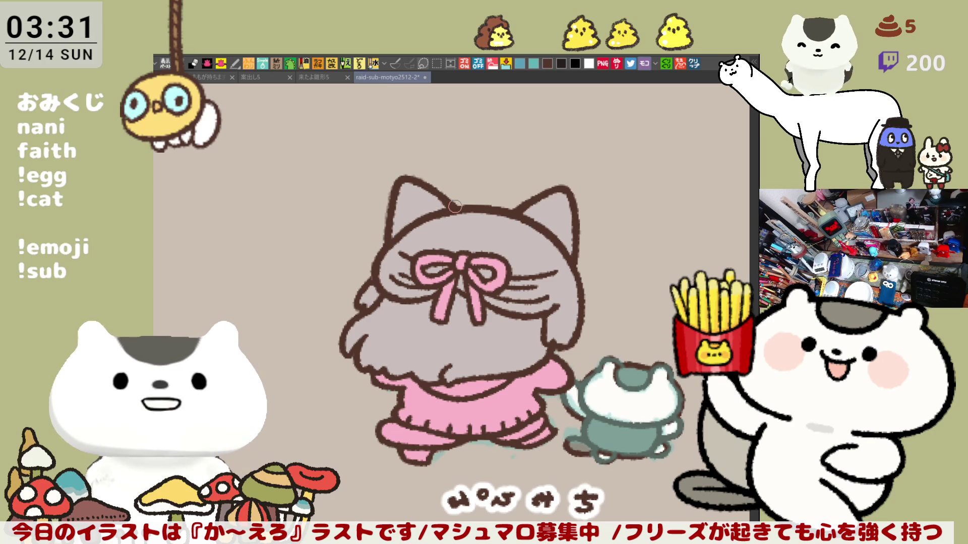
scroll(449, 284, "down", 2)
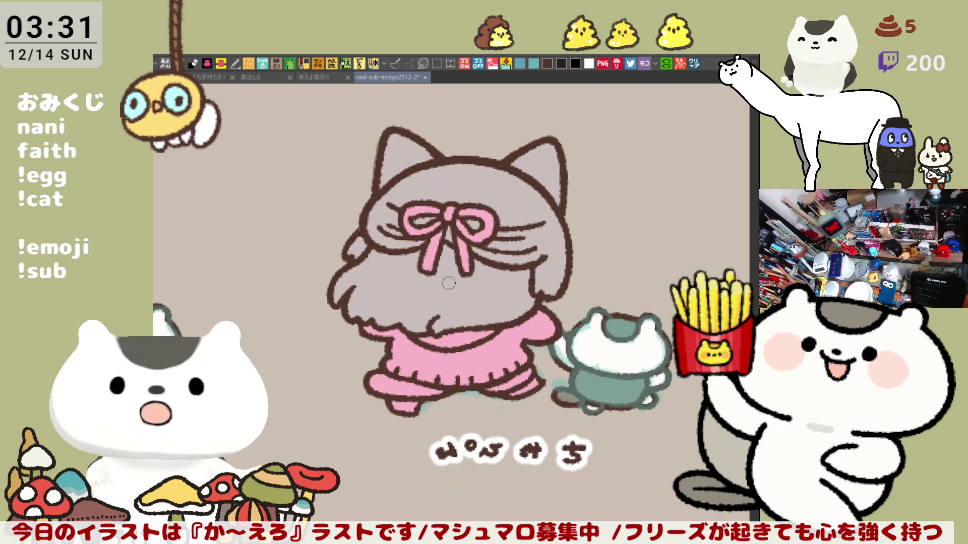
left_click_drag(359, 261, 530, 333)
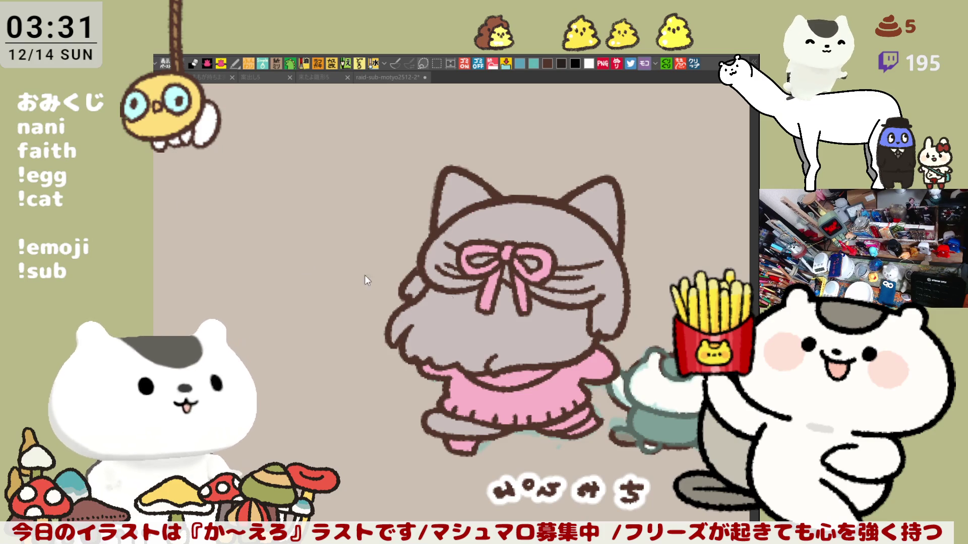
left_click_drag(568, 416, 590, 426)
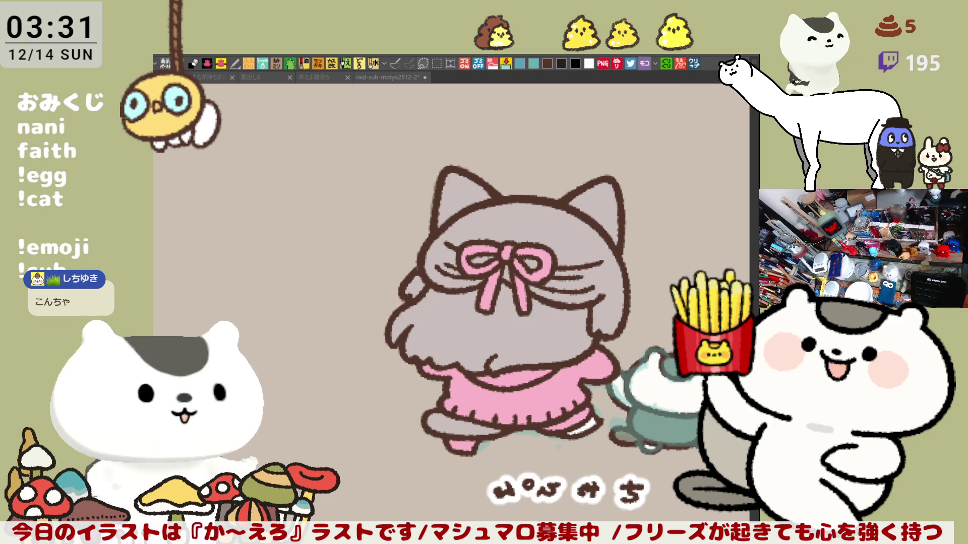
Step: Repaint the foot's white sole and pink sock stripes, then start grey shading on the face
left_click(590, 422)
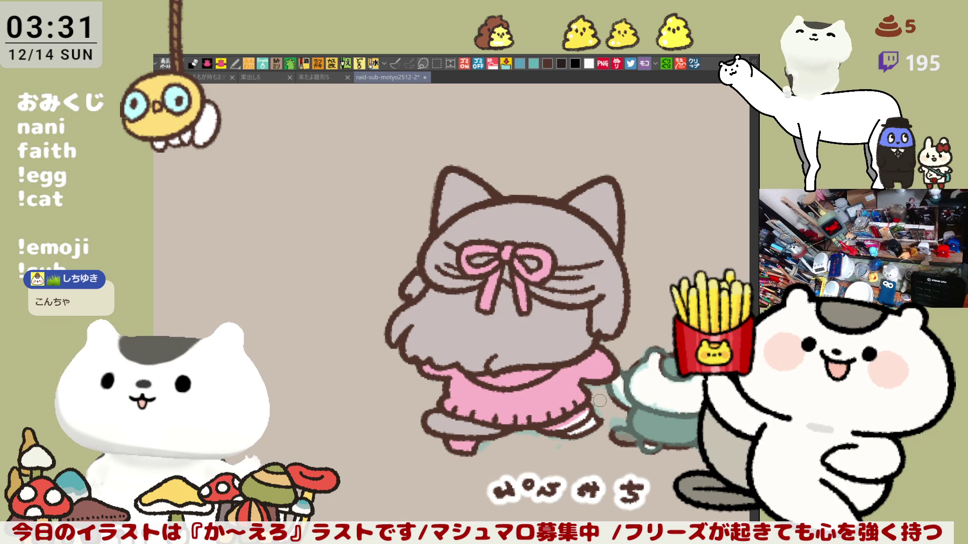
left_click_drag(472, 444, 478, 439)
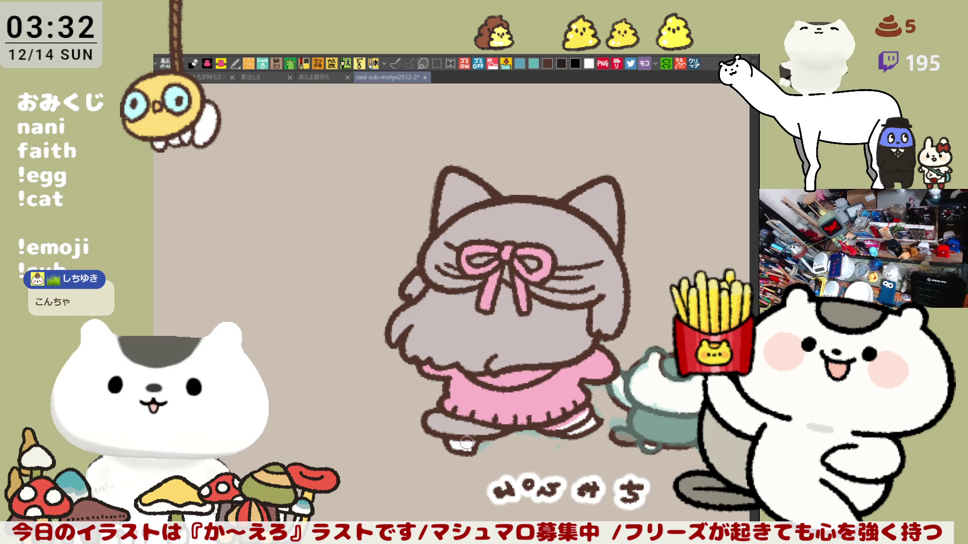
left_click_drag(470, 440, 463, 446)
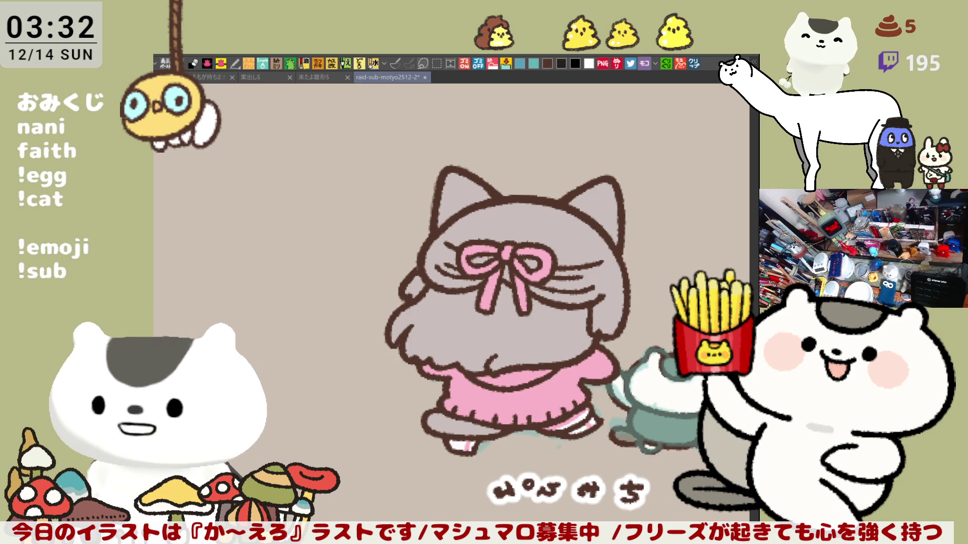
left_click_drag(354, 248, 315, 216)
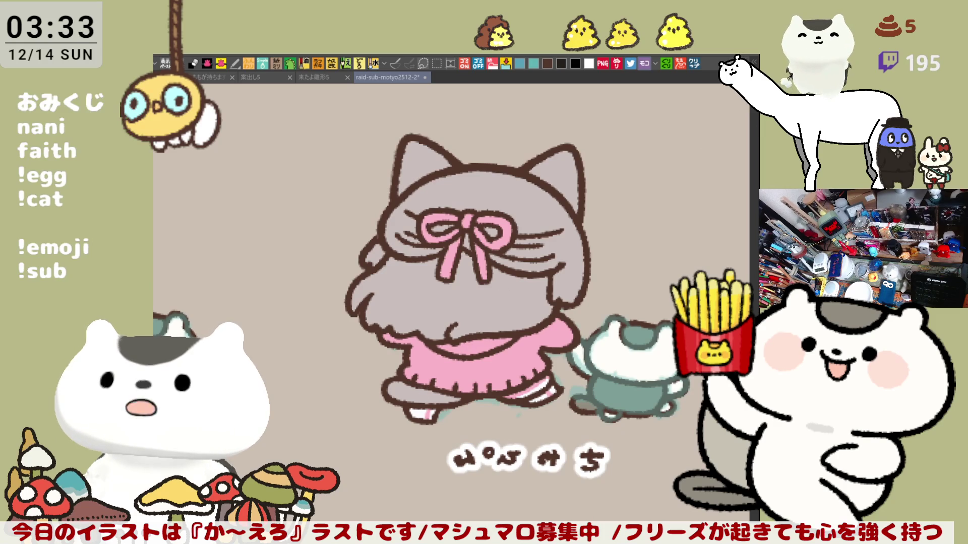
left_click_drag(382, 271, 411, 284)
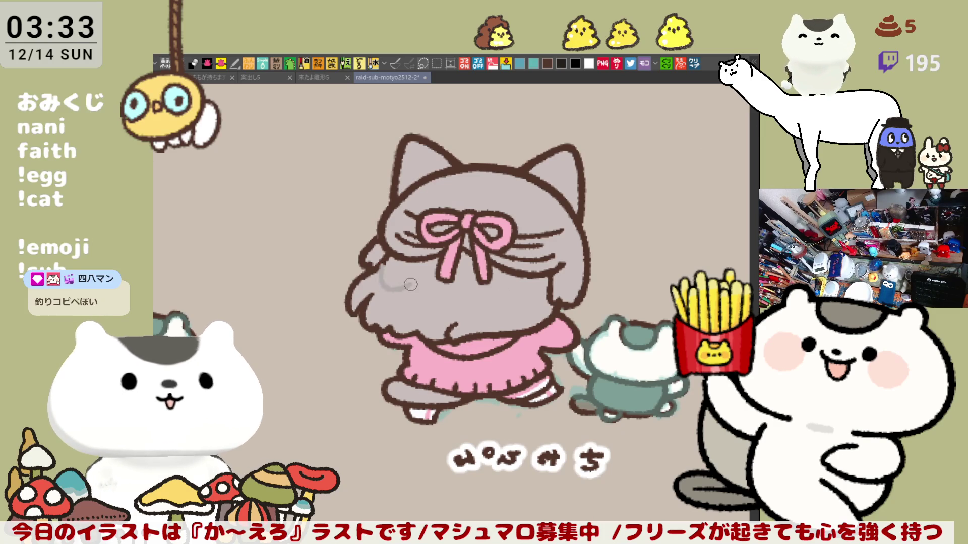
Step: Replace a faint stroke with darker grey shading across the lower face and around the whiskers
key("ctrl+z")
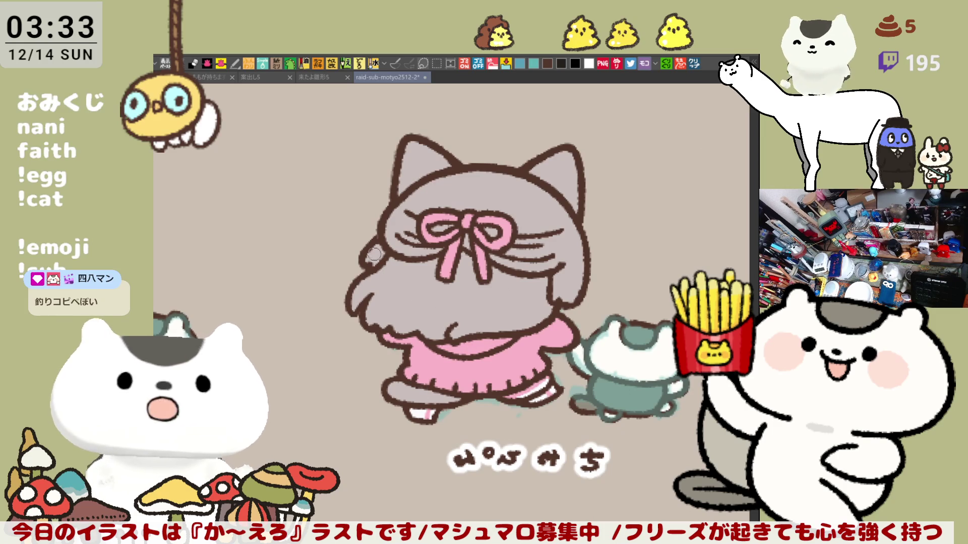
mouse_move(379, 276)
left_mouse_down()
mouse_move(452, 296)
mouse_move(513, 291)
mouse_move(491, 290)
mouse_move(547, 302)
mouse_move(487, 294)
mouse_move(547, 295)
mouse_move(528, 292)
left_mouse_up()
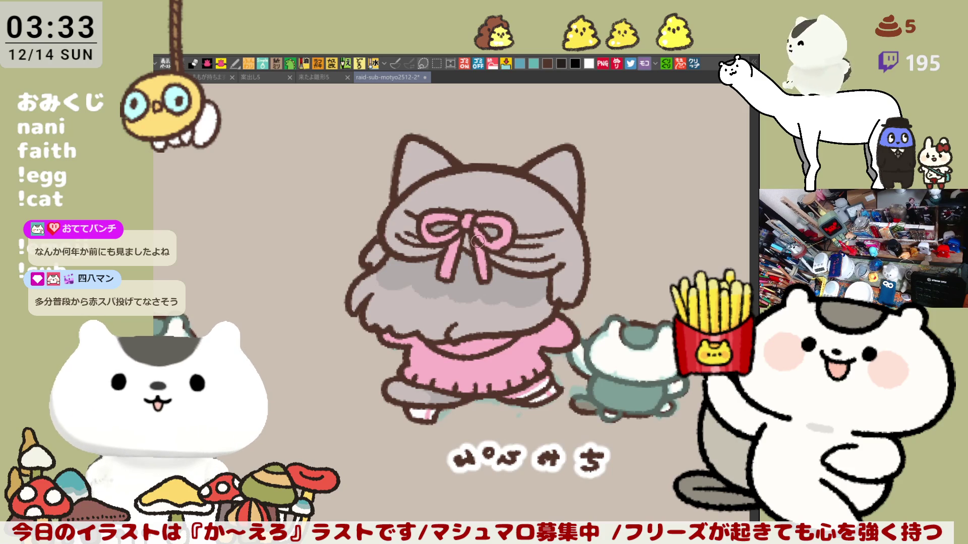
mouse_move(536, 241)
left_mouse_down()
mouse_move(524, 231)
mouse_move(559, 227)
mouse_move(522, 233)
mouse_move(556, 231)
left_mouse_up()
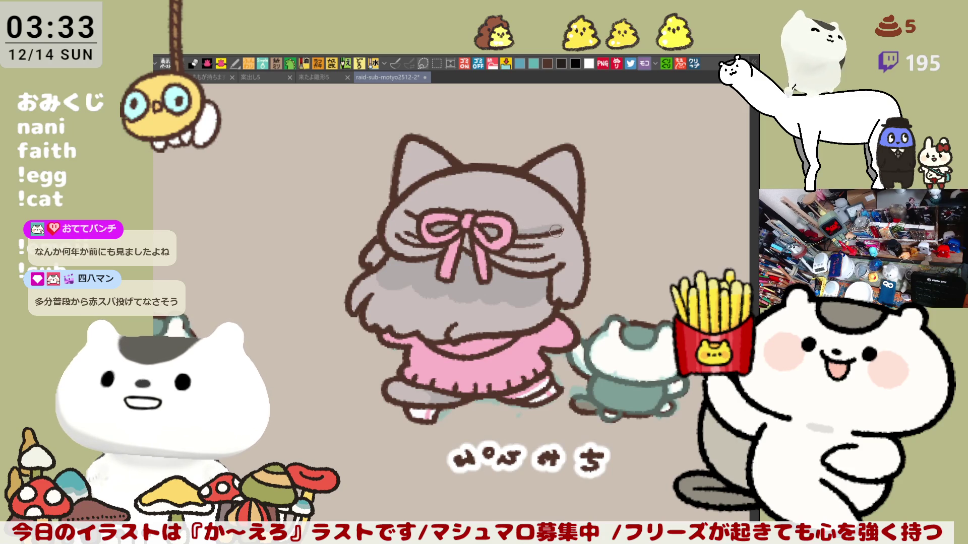
left_click_drag(414, 217, 408, 236)
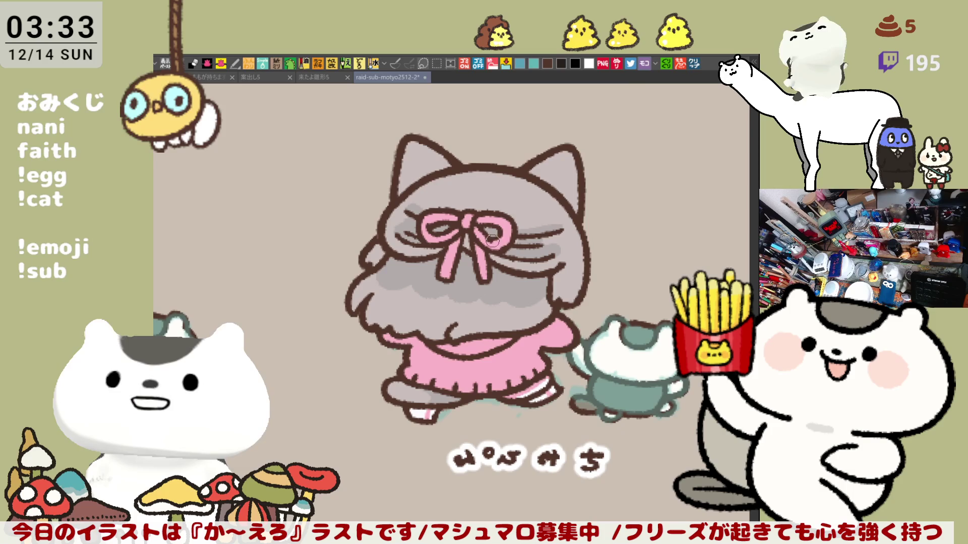
left_click_drag(581, 248, 538, 296)
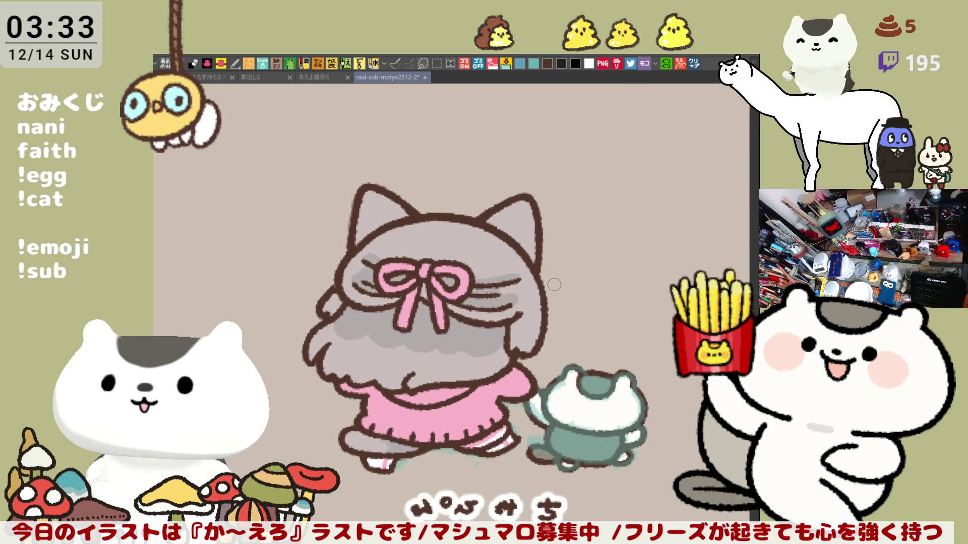